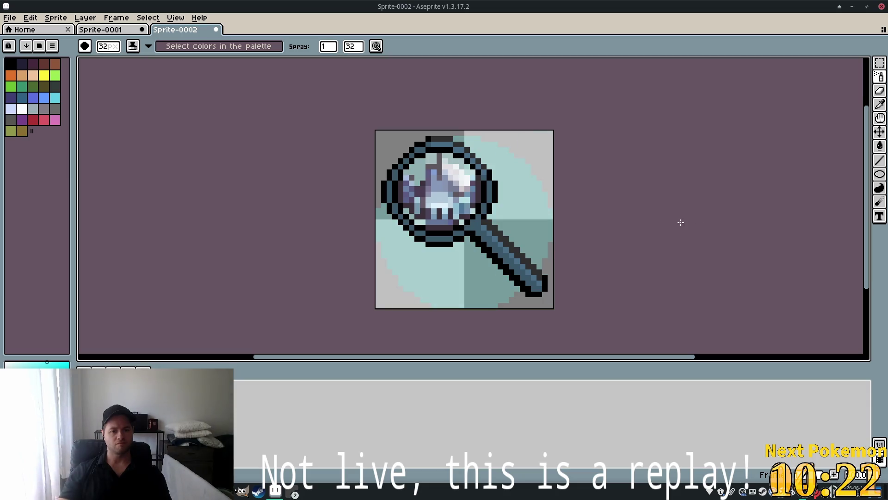
Export the magnifying-glass sprite over research_points.png, accept the overwrite and PNG warnings, and bring up the game
{"action": "key", "text": "v"}
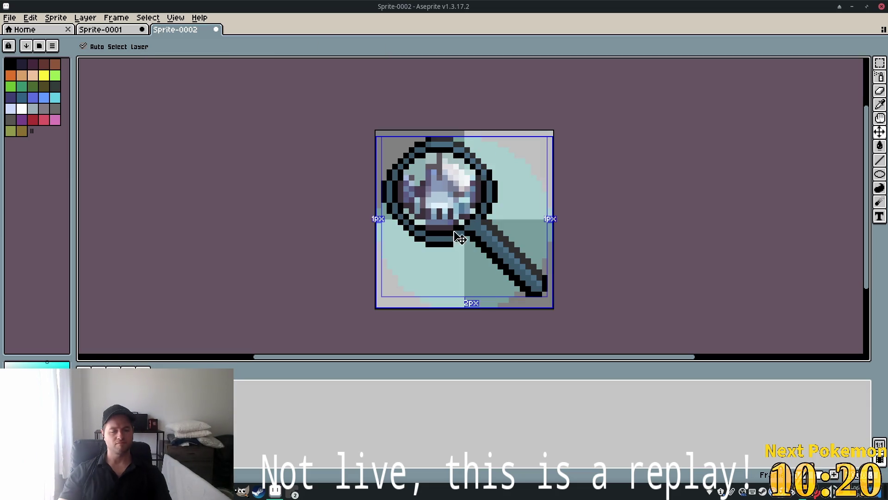
{"action": "left_click", "coordinate": [10, 17]}
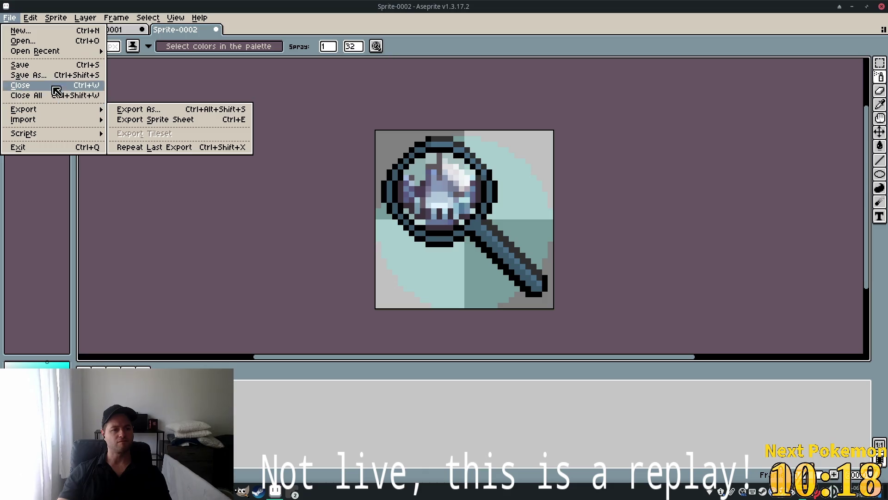
{"action": "left_click", "coordinate": [139, 109]}
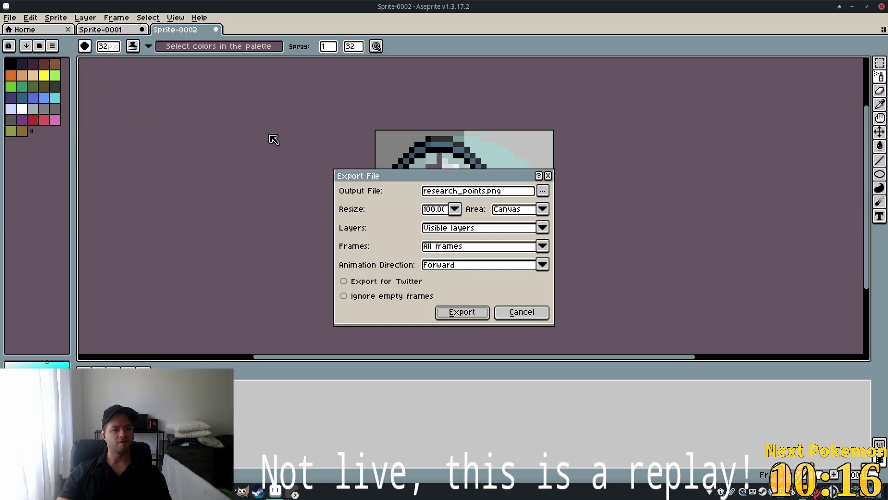
{"action": "left_click", "coordinate": [462, 312]}
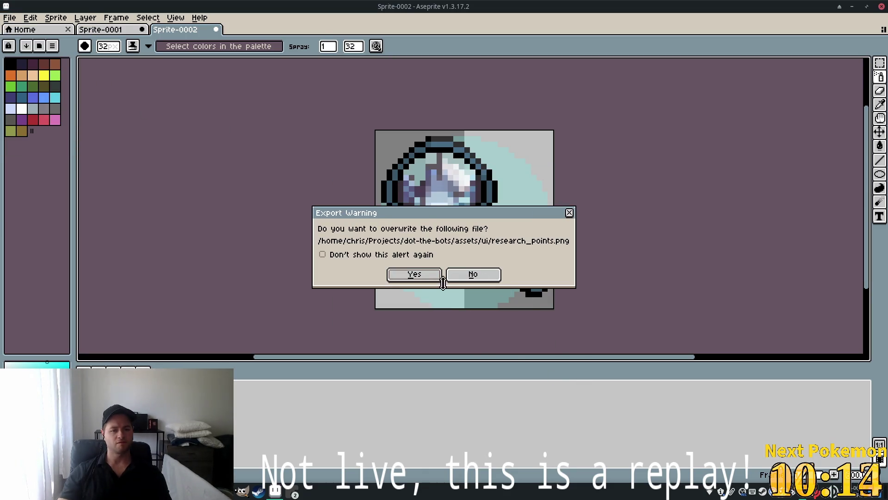
{"action": "left_click", "coordinate": [429, 276]}
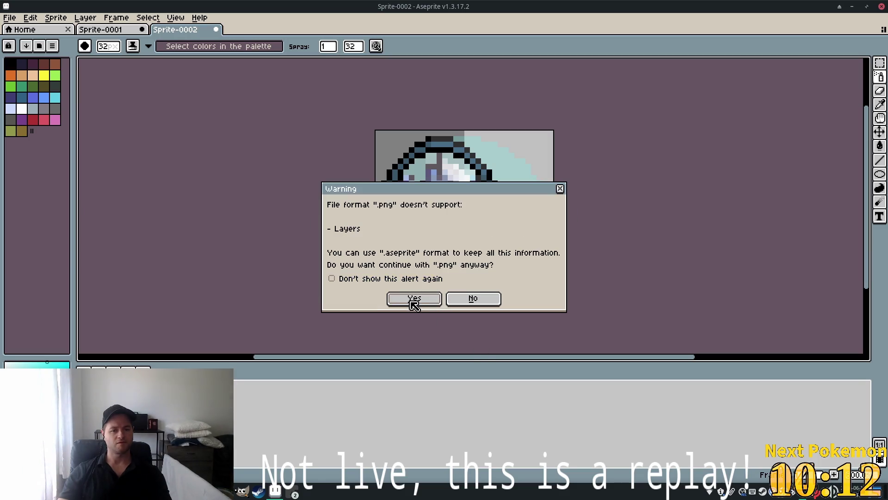
{"action": "left_click", "coordinate": [414, 298]}
{"action": "key", "text": "alt+Tab"}
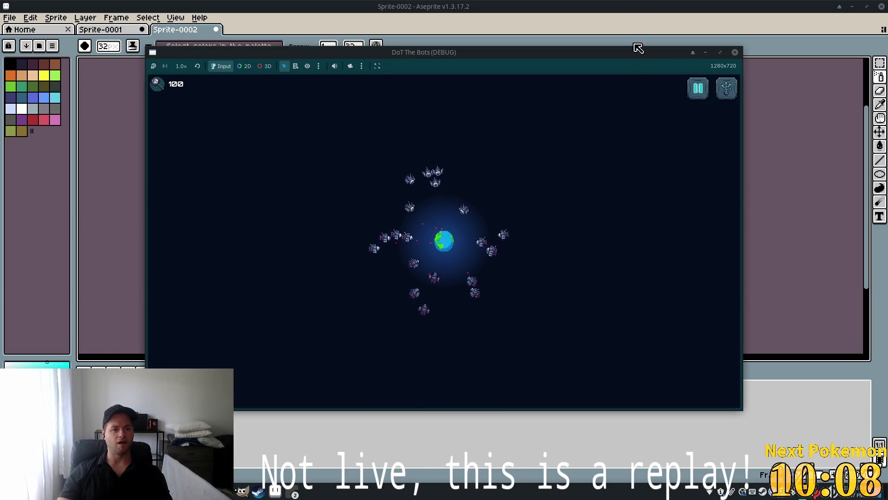
Check the research-points icon beside the 100 counter, then close the game
{"action": "key", "text": "alt+Tab"}
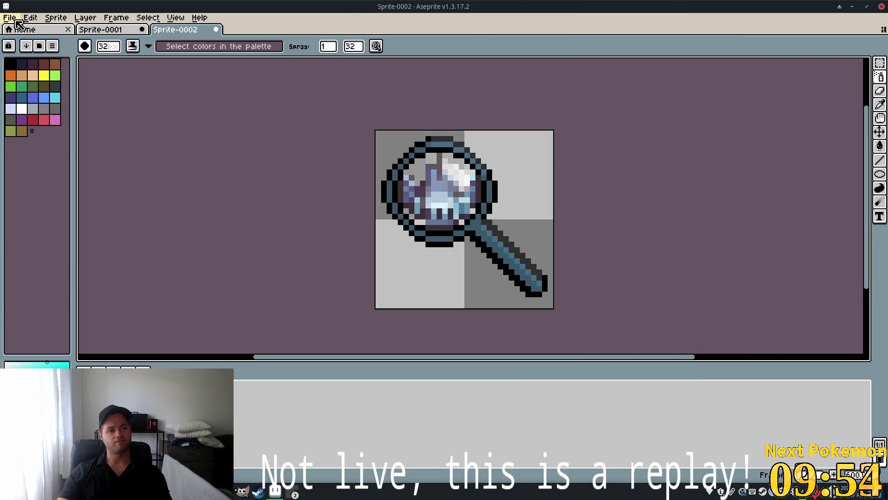
{"action": "left_click", "coordinate": [9, 17]}
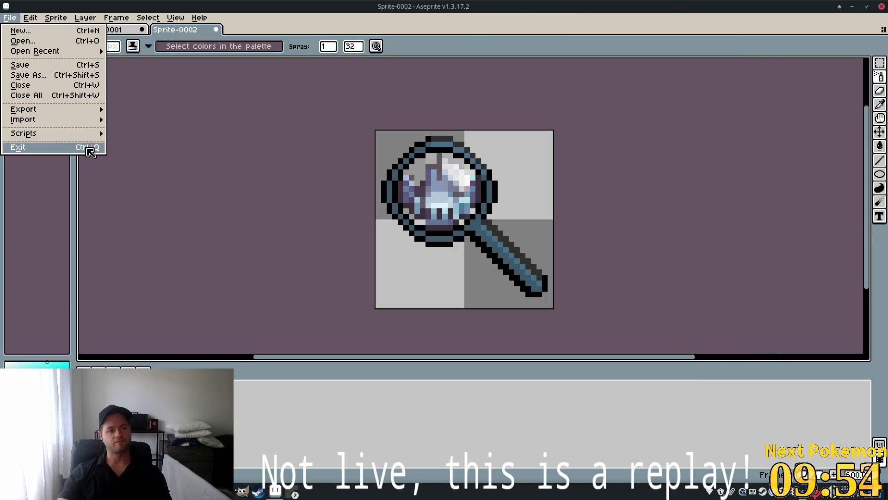
Re-export the background-free icon over research_points.png, close the game and return to Cursor
{"action": "mouse_move", "coordinate": [65, 109]}
{"action": "left_click", "coordinate": [185, 116]}
{"action": "left_click", "coordinate": [465, 311]}
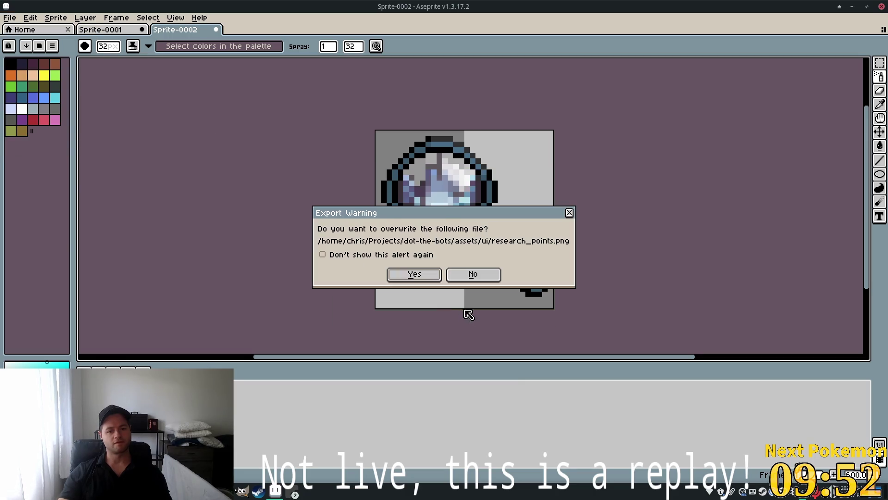
{"action": "left_click", "coordinate": [431, 276]}
{"action": "left_click", "coordinate": [431, 300]}
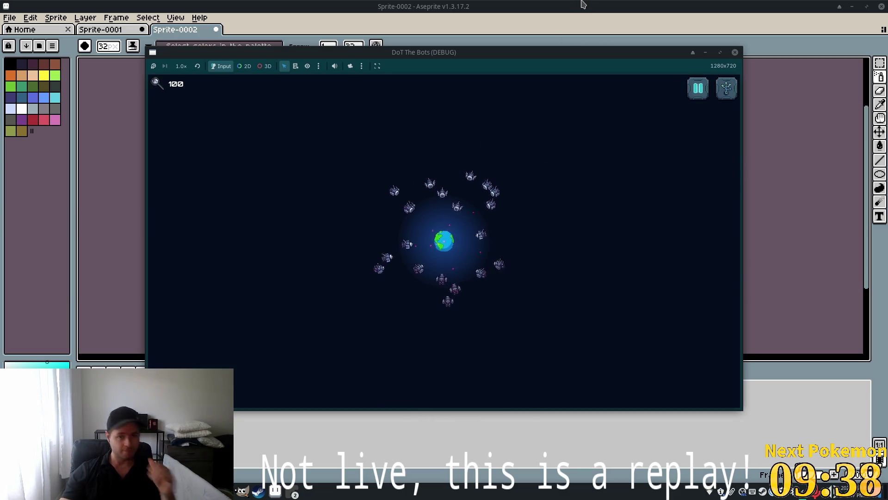
{"action": "key", "text": "alt+F4"}
{"action": "key", "text": "alt+Tab"}
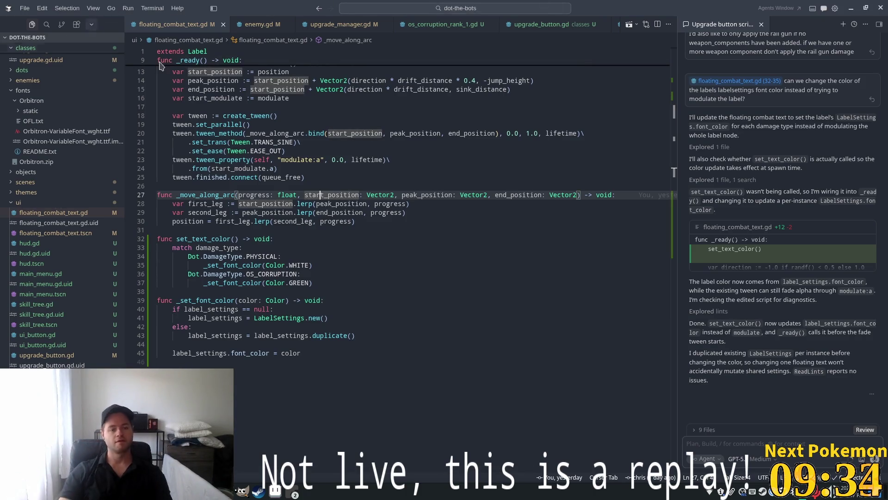
Focus floating_combat_text.gd and open File > Preferences
{"action": "left_click", "coordinate": [351, 117]}
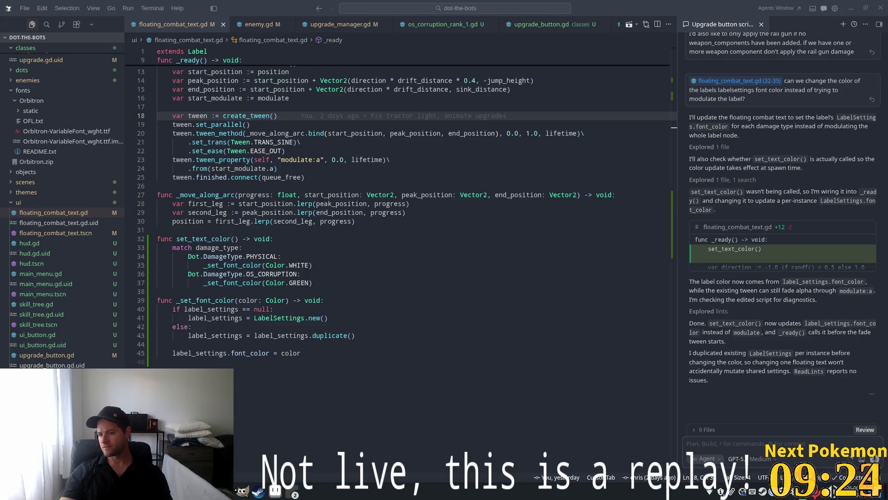
{"action": "left_click", "coordinate": [128, 8]}
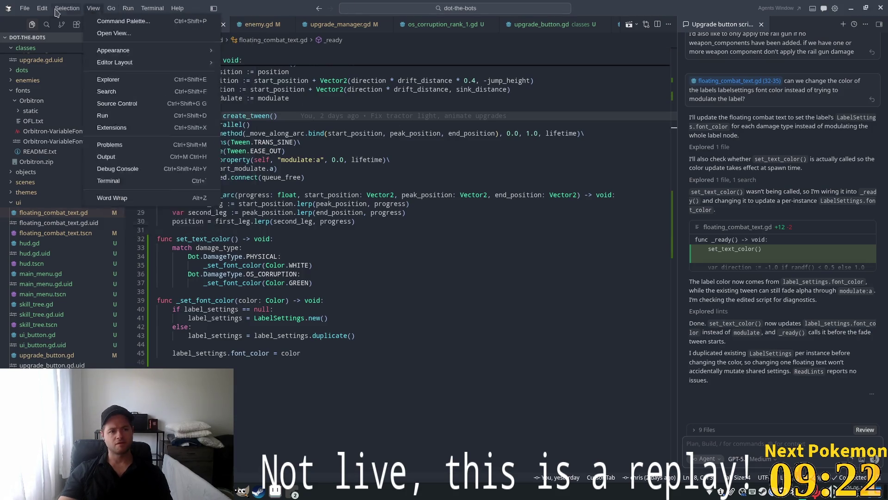
{"action": "mouse_move", "coordinate": [18, 10]}
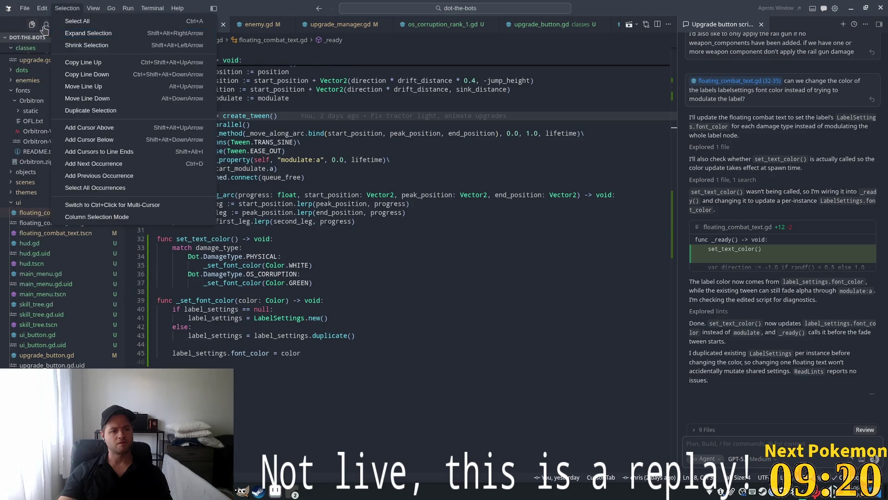
{"action": "mouse_move", "coordinate": [53, 239]}
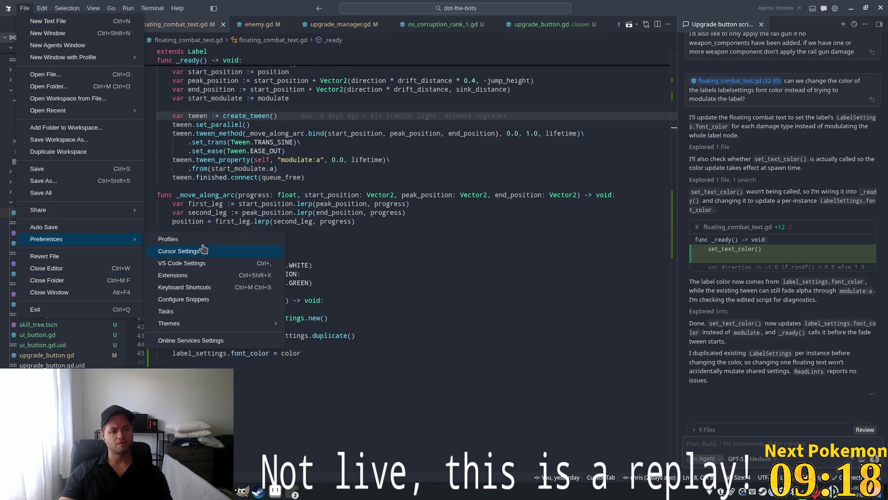
{"action": "left_click", "coordinate": [250, 254]}
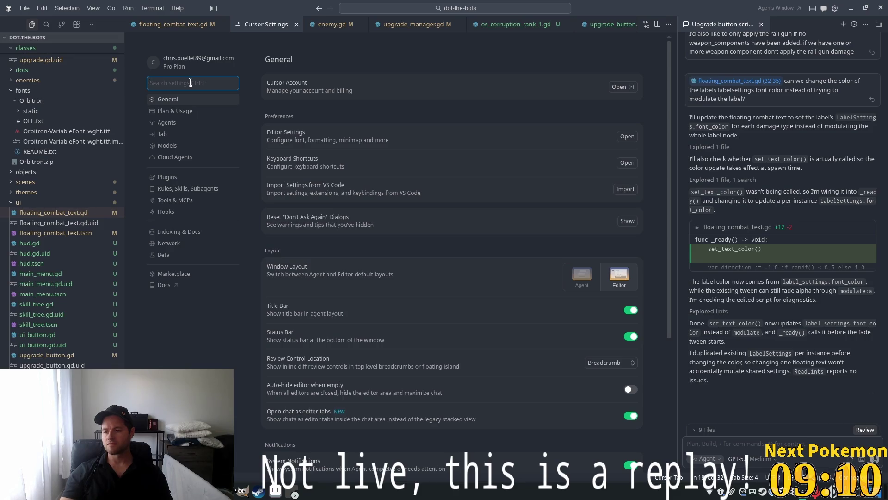
{"action": "type", "text": "files:"}
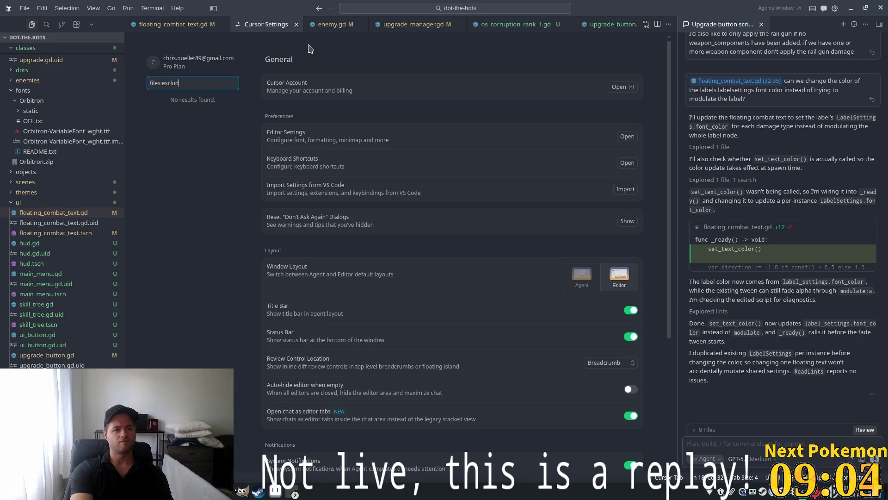
{"action": "key", "text": "BackSpace"}
{"action": "type", "text": "ex"}
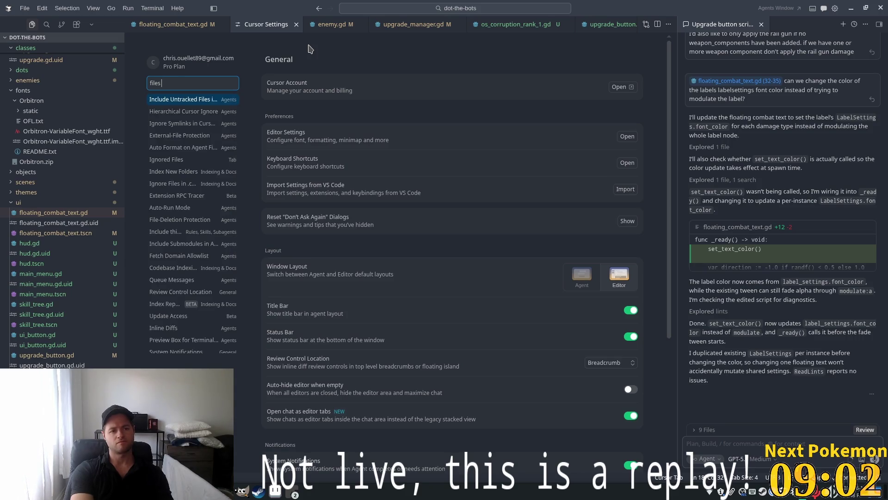
{"action": "type", "text": "c"}
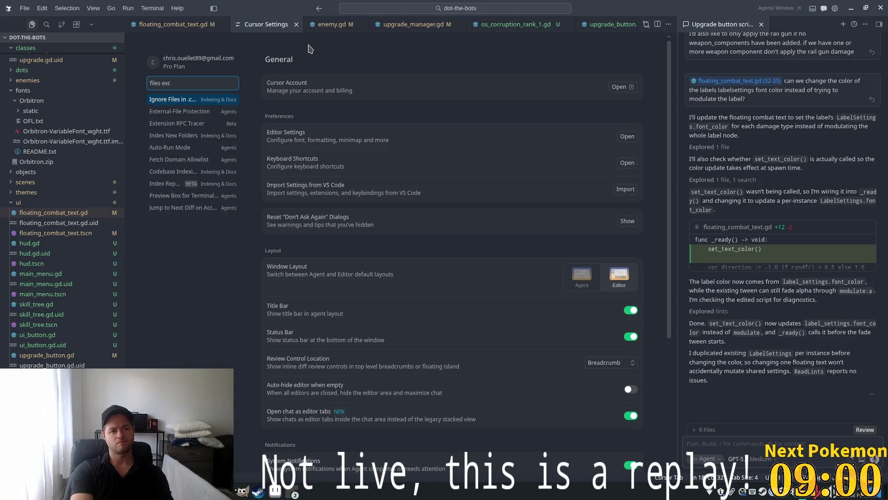
{"action": "type", "text": "lude"}
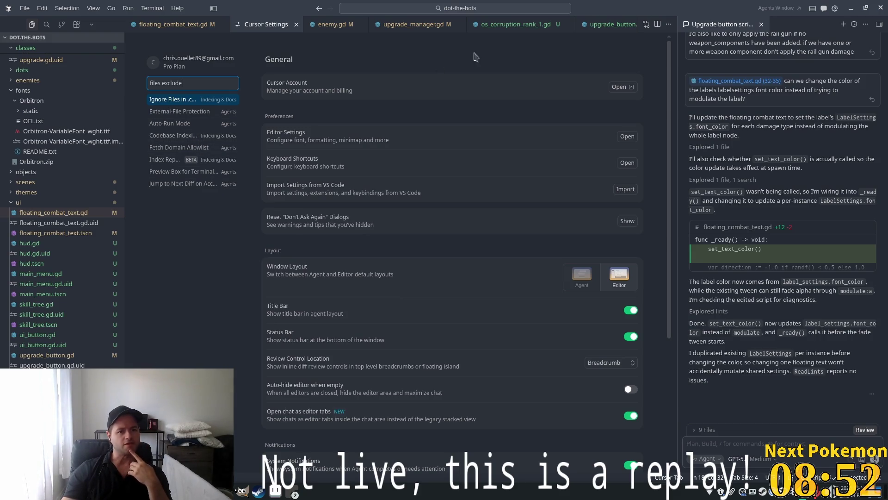
{"action": "key", "text": "alt+Tab"}
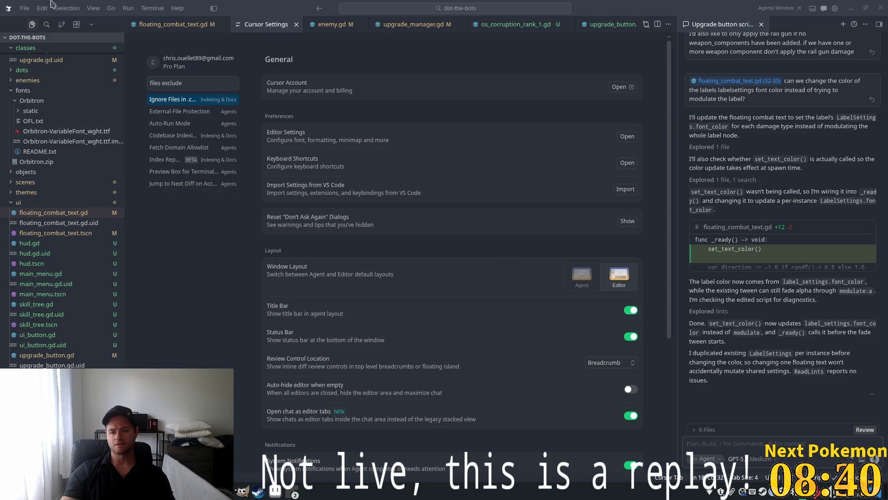
{"action": "left_click", "coordinate": [24, 8]}
{"action": "mouse_move", "coordinate": [67, 7]}
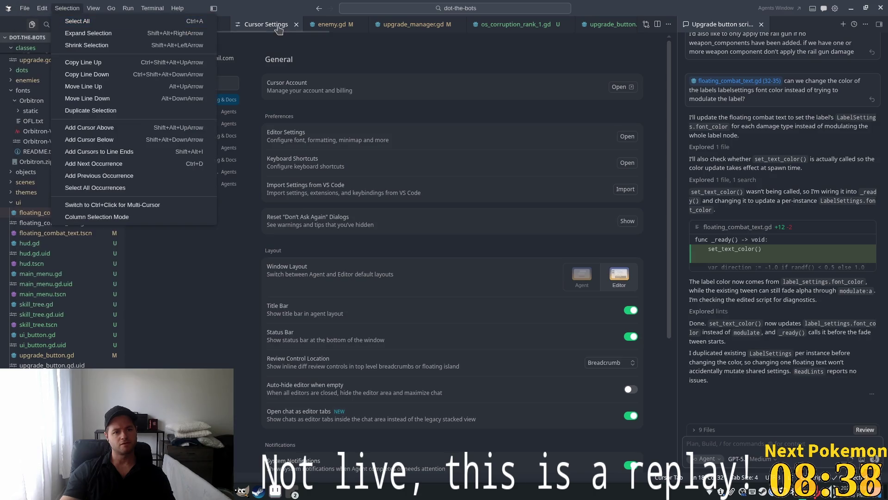
{"action": "mouse_move", "coordinate": [24, 8]}
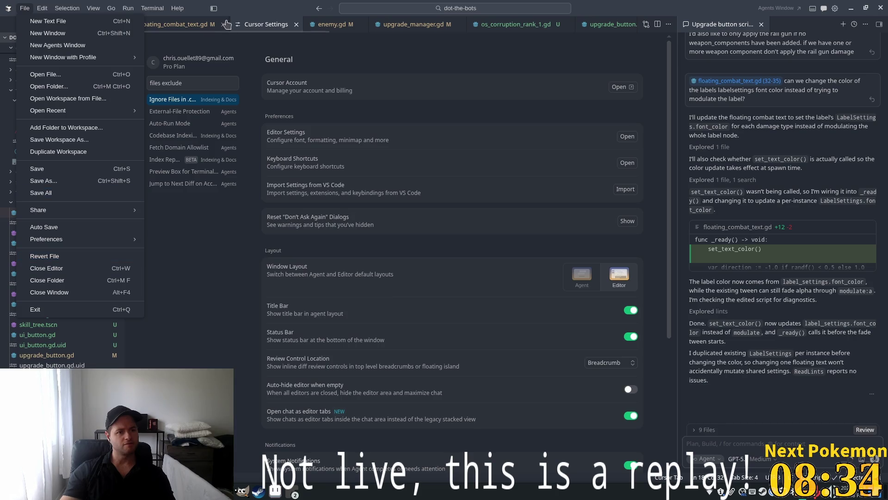
{"action": "left_click", "coordinate": [296, 24]}
{"action": "left_click", "coordinate": [21, 9]}
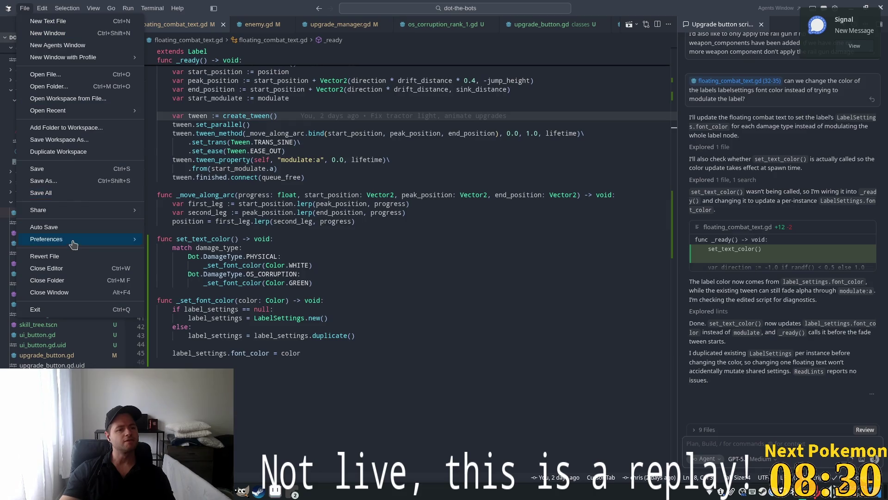
Search settings for files:exclude and edit the .uid exclude entry to **/.uid
{"action": "mouse_move", "coordinate": [73, 245]}
{"action": "left_click", "coordinate": [222, 269]}
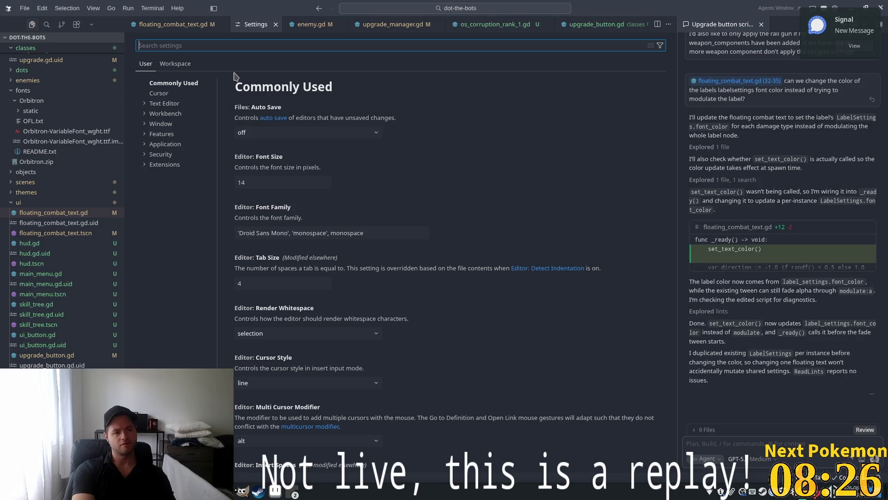
{"action": "type", "text": "files:exclude"}
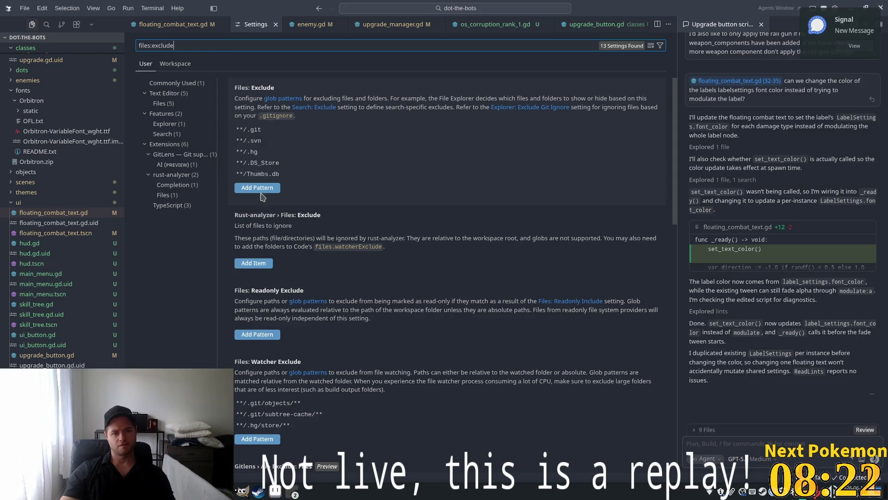
{"action": "left_click", "coordinate": [253, 188]}
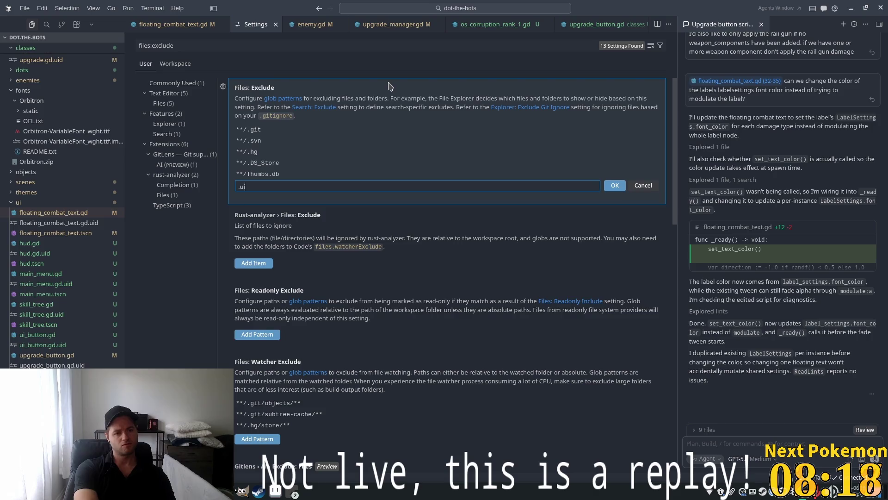
{"action": "left_click", "coordinate": [617, 190]}
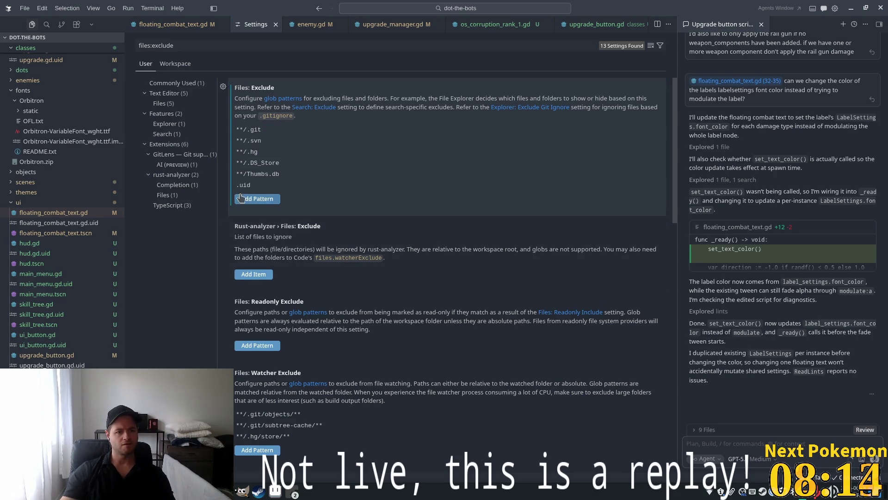
{"action": "left_click", "coordinate": [643, 187]}
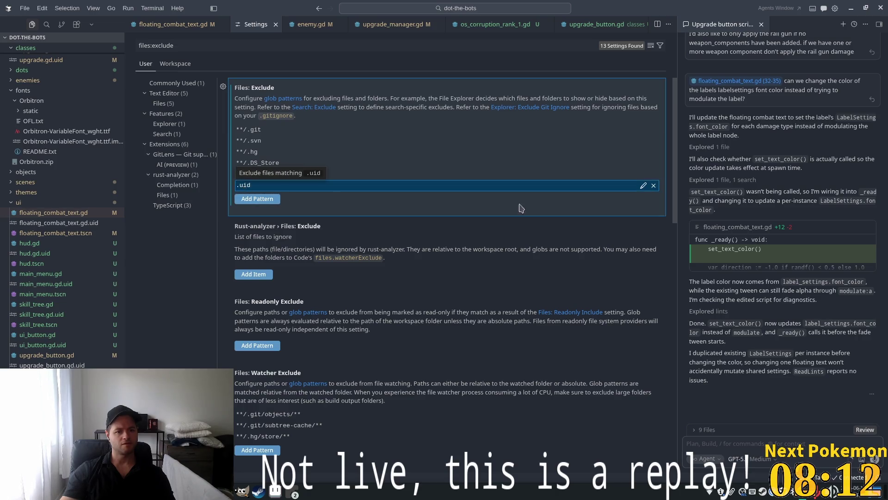
{"action": "left_click", "coordinate": [642, 186]}
{"action": "key", "text": "Home"}
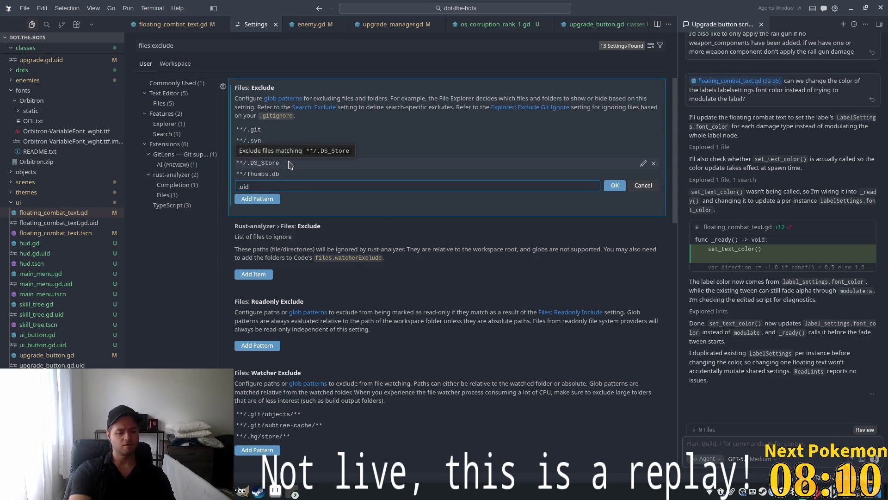
{"action": "type", "text": "/"}
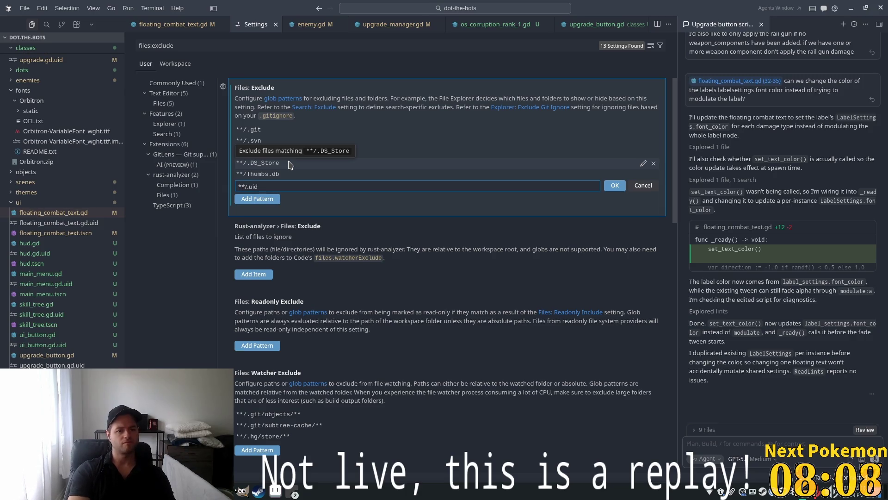
{"action": "left_click", "coordinate": [606, 188]}
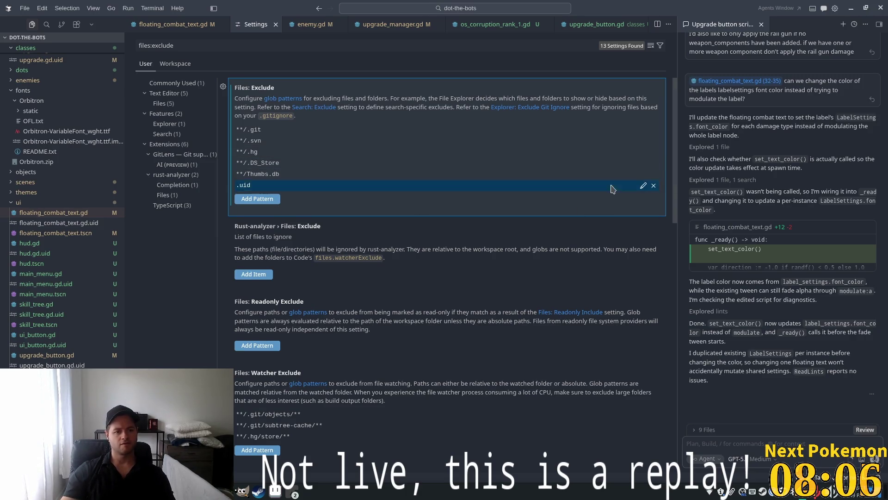
Run Developer: Reload Window to apply the exclude changes
{"action": "key", "text": "ctrl+shift+p"}
{"action": "type", "text": "re"}
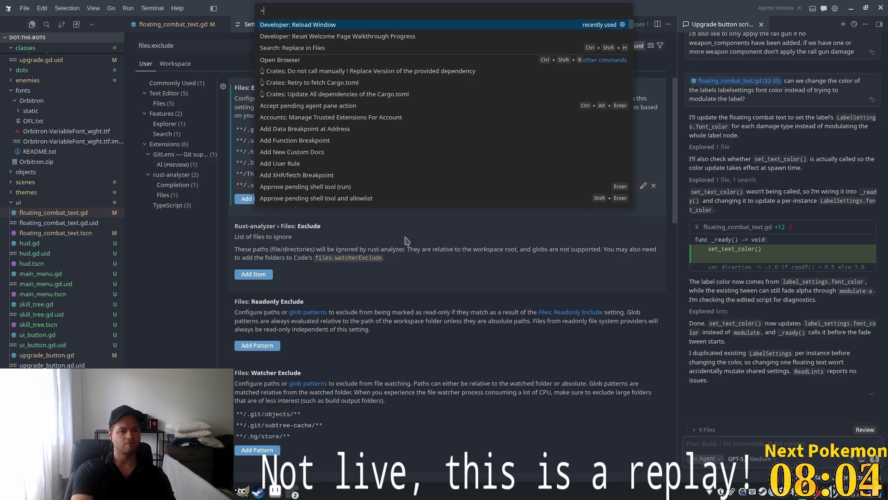
{"action": "key", "text": "Return"}
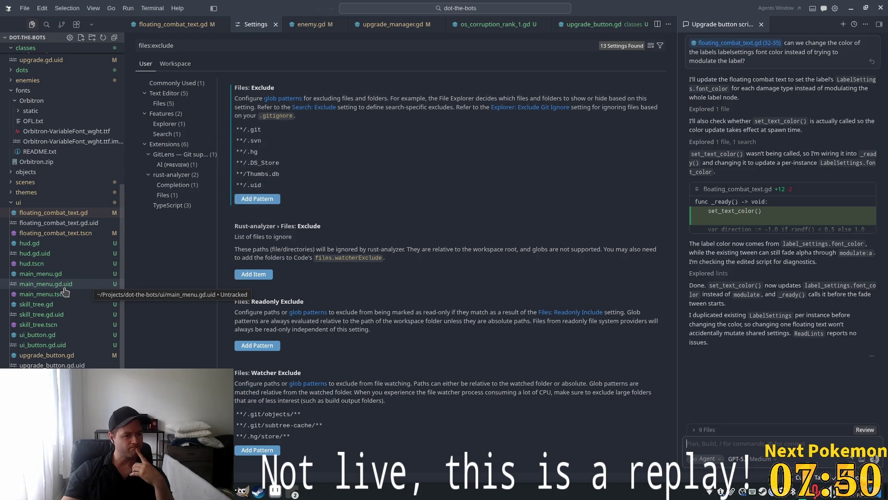
Change the **/.uid exclude pattern to **/*.*.uid
{"action": "left_click", "coordinate": [261, 198]}
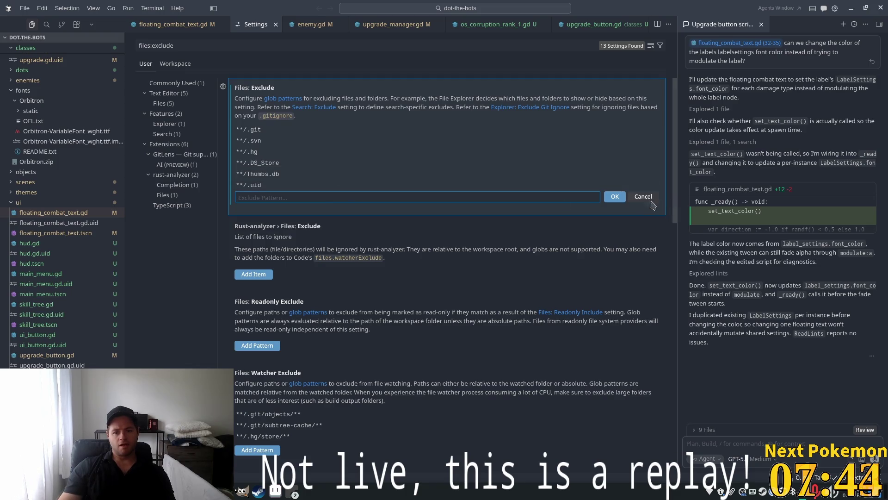
{"action": "key", "text": "Escape"}
{"action": "double_click", "coordinate": [258, 186]}
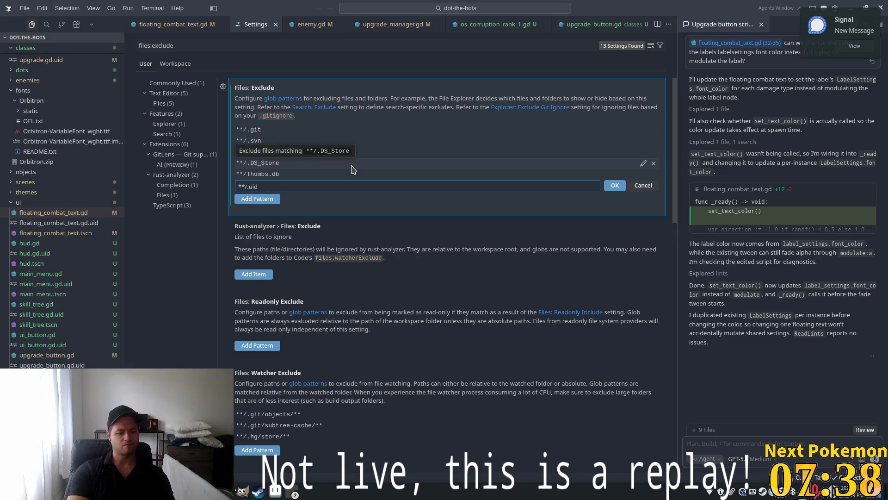
{"action": "type", "text": "*"}
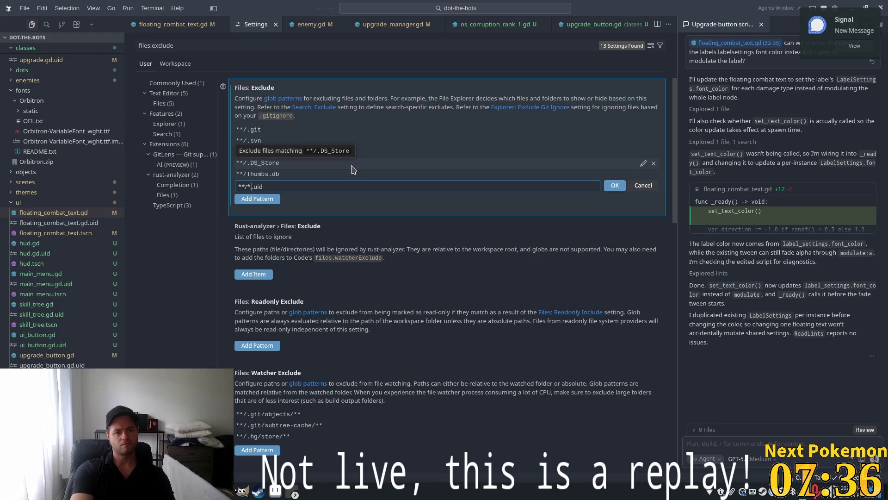
{"action": "type", "text": "."}
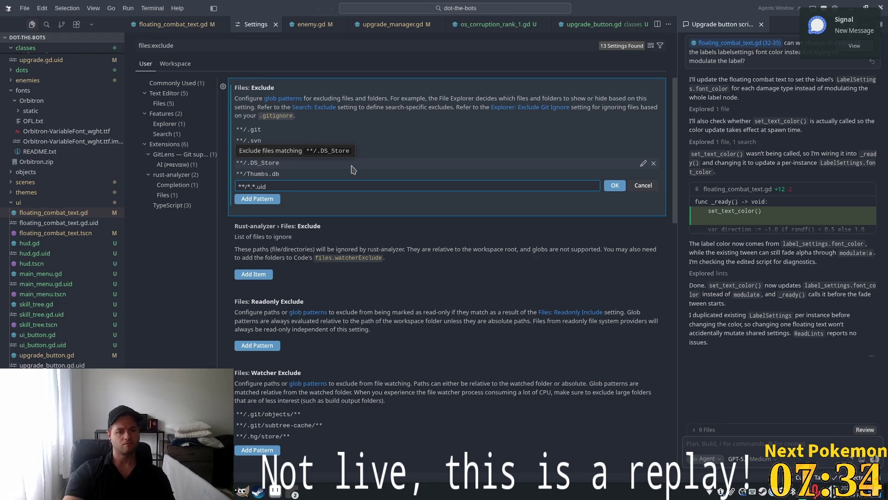
{"action": "left_click", "coordinate": [614, 185]}
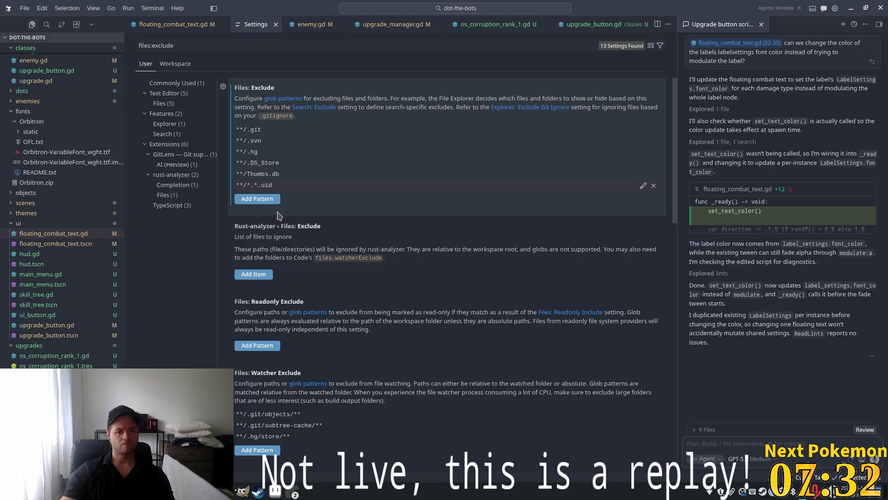
Add a *.uid pattern to Files: Exclude and confirm it
{"action": "left_click", "coordinate": [635, 201]}
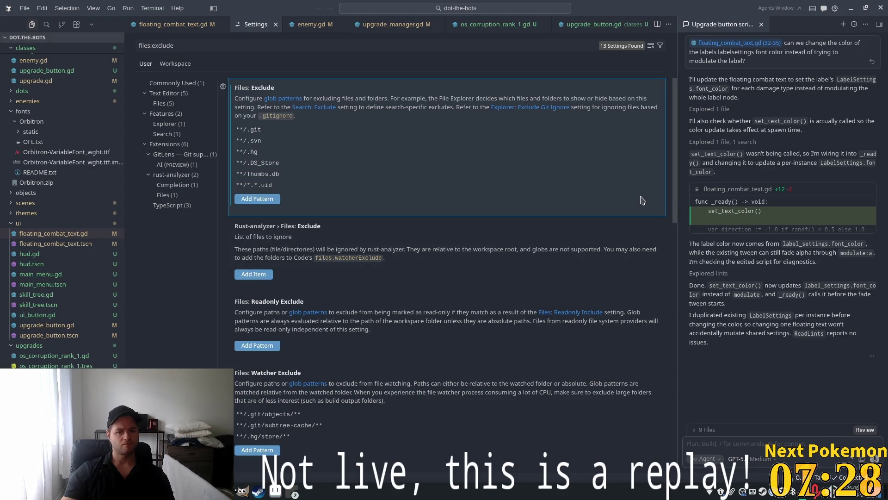
{"action": "left_click", "coordinate": [237, 199]}
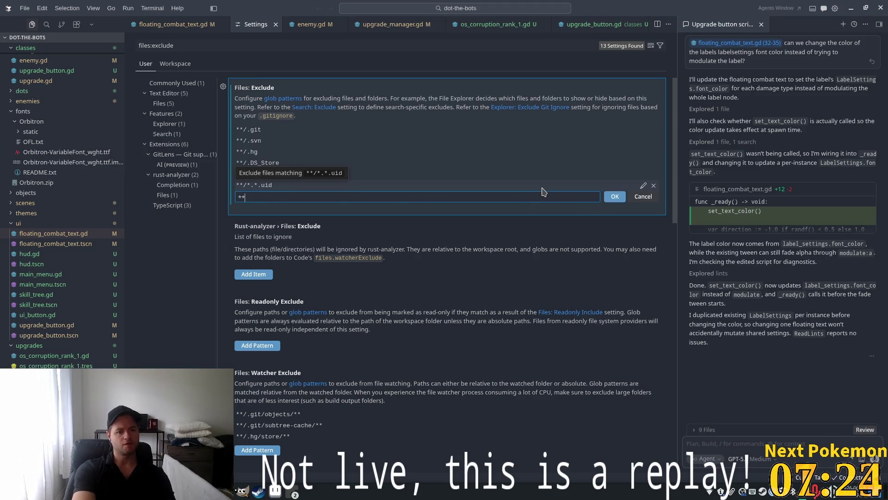
{"action": "type", "text": ".uid"}
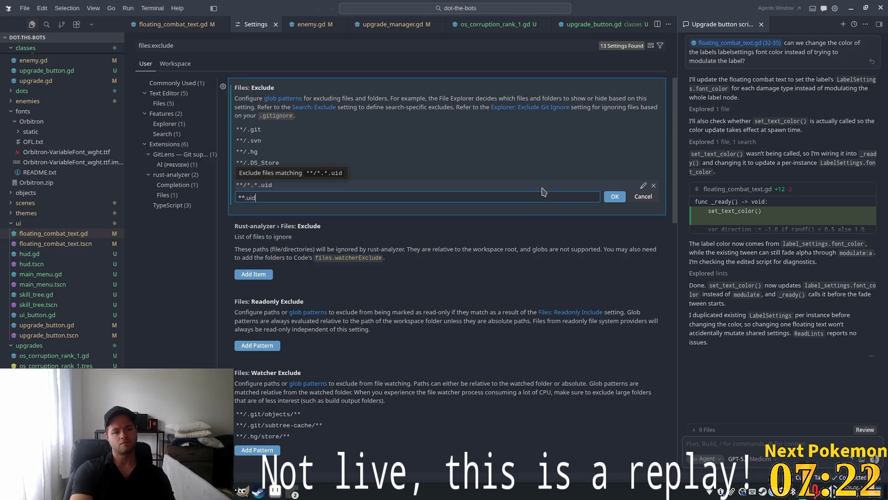
{"action": "key", "text": "Left"}
{"action": "key", "text": "Left"}
{"action": "key", "text": "BackSpace"}
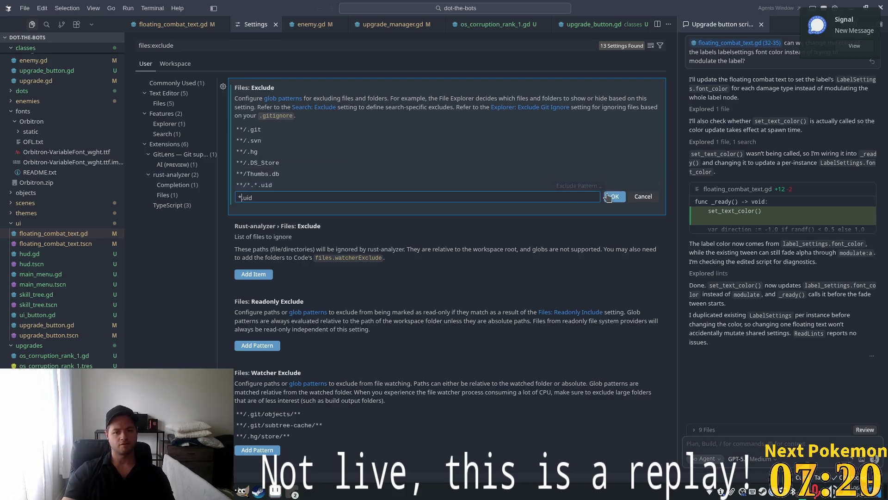
{"action": "left_click", "coordinate": [615, 196]}
{"action": "left_click", "coordinate": [409, 288]}
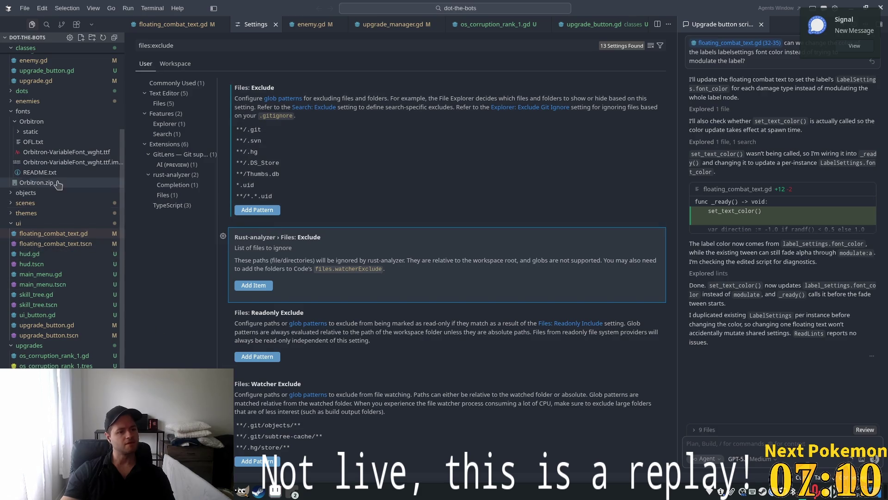
{"action": "scroll", "coordinate": [58, 185], "scroll_direction": "up", "scroll_amount": 4}
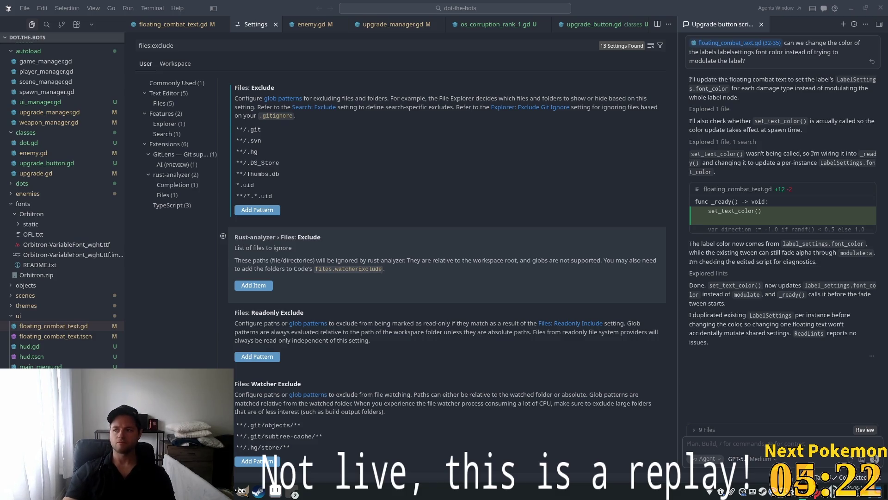
Open game_manager.gd from the autoload folder, after briefly viewing player_manager.gd
{"action": "left_click", "coordinate": [395, 233]}
{"action": "scroll", "coordinate": [62, 196], "scroll_direction": "up", "scroll_amount": 2}
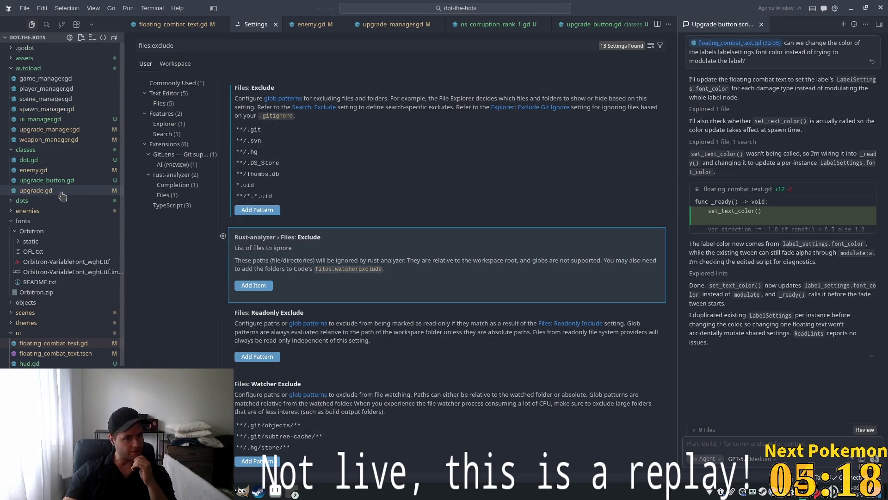
{"action": "left_click", "coordinate": [42, 79]}
{"action": "left_click", "coordinate": [44, 89]}
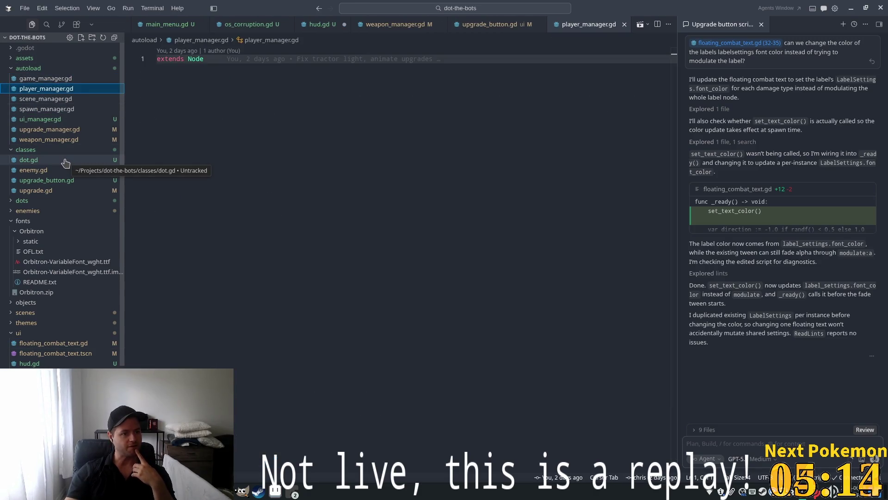
{"action": "left_click", "coordinate": [36, 80]}
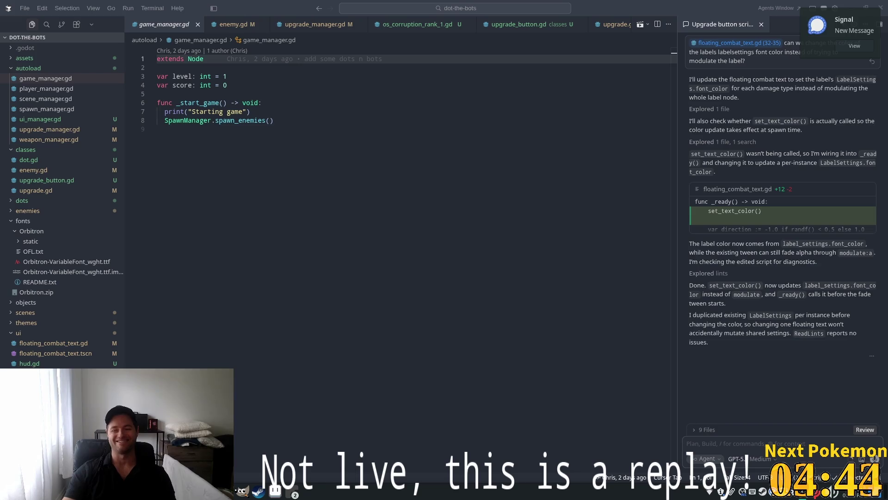
{"action": "left_click", "coordinate": [256, 113]}
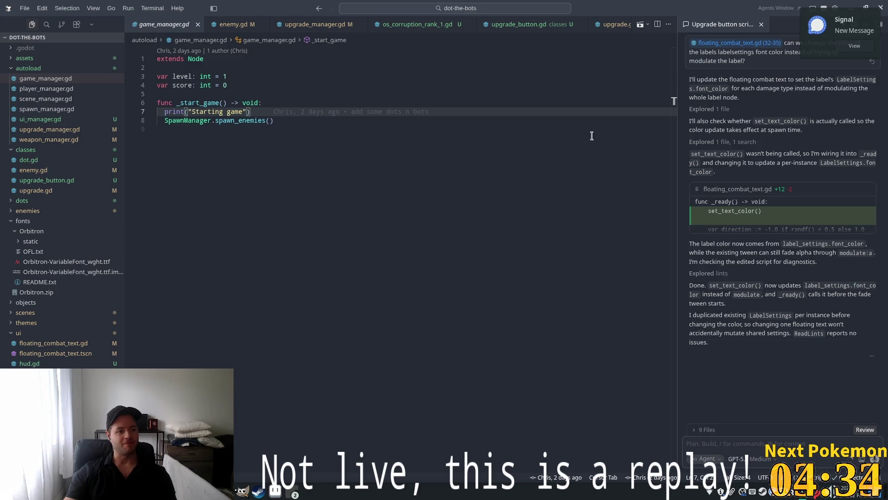
{"action": "left_click_drag", "start_coordinate": [252, 111], "coordinate": [131, 111]}
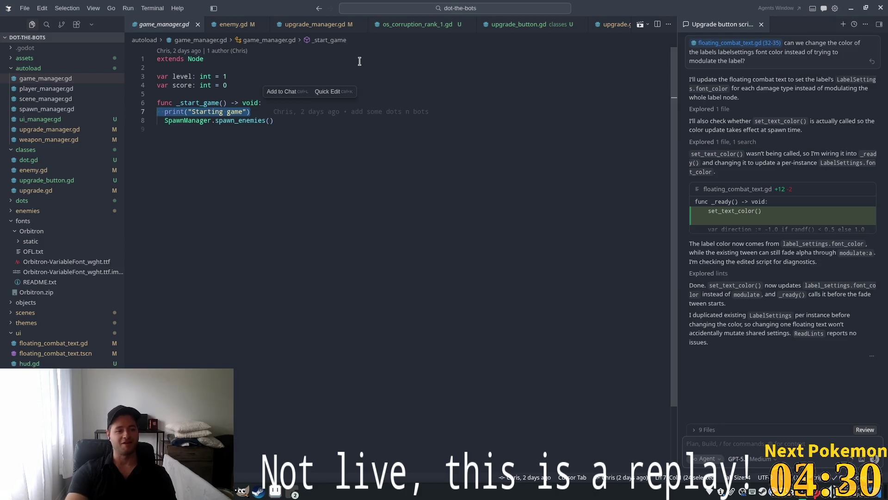
{"action": "key", "text": "BackSpace"}
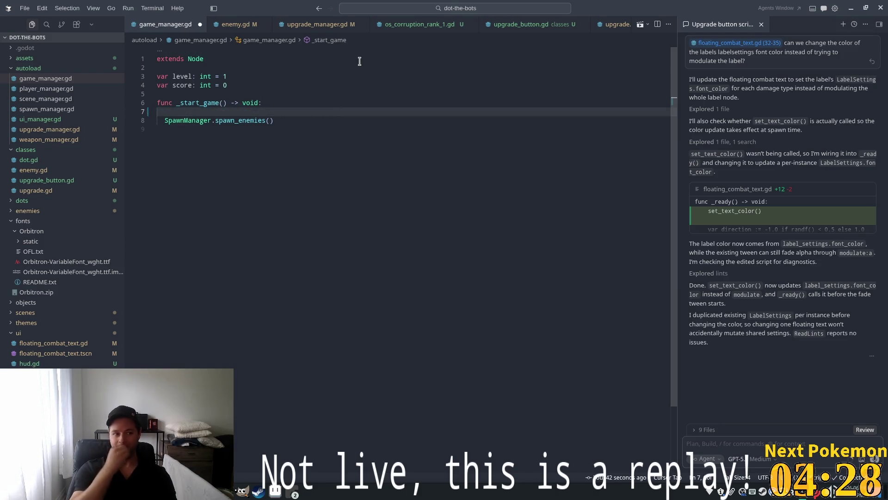
{"action": "key", "text": "BackSpace"}
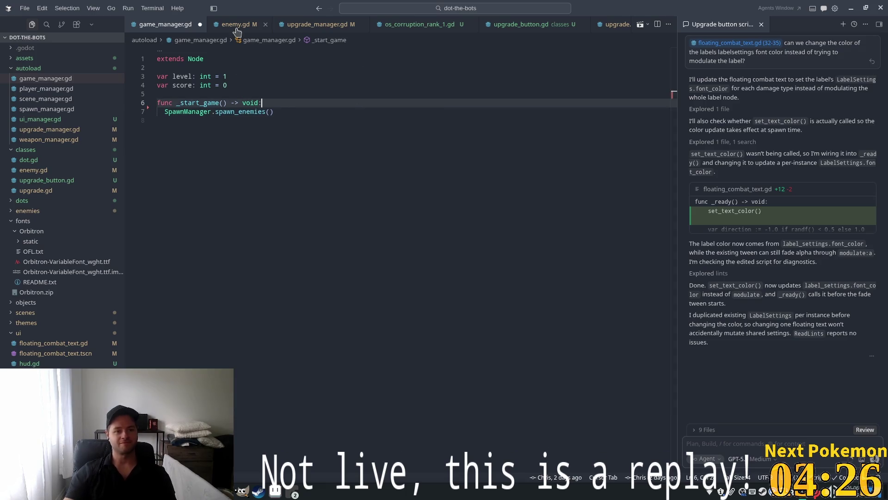
{"action": "left_click", "coordinate": [270, 76]}
{"action": "left_click", "coordinate": [271, 85]}
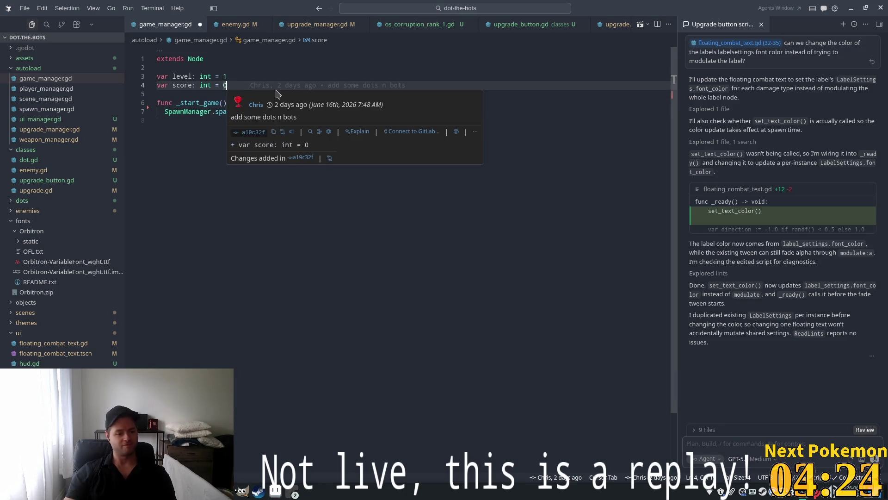
{"action": "left_click", "coordinate": [282, 112]}
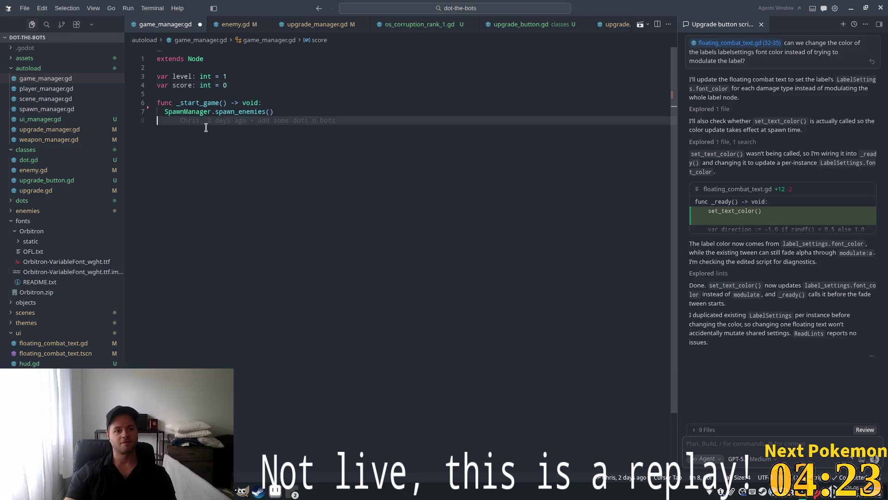
{"action": "left_click", "coordinate": [275, 140]}
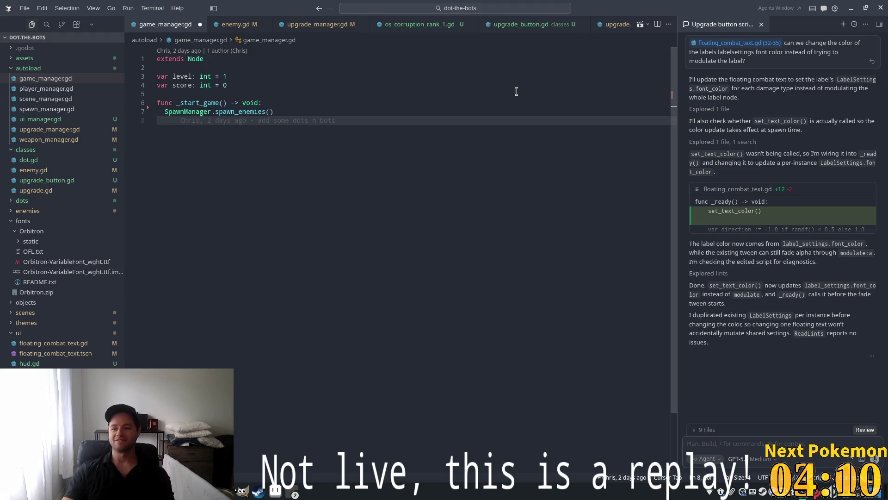
{"action": "left_click", "coordinate": [227, 86]}
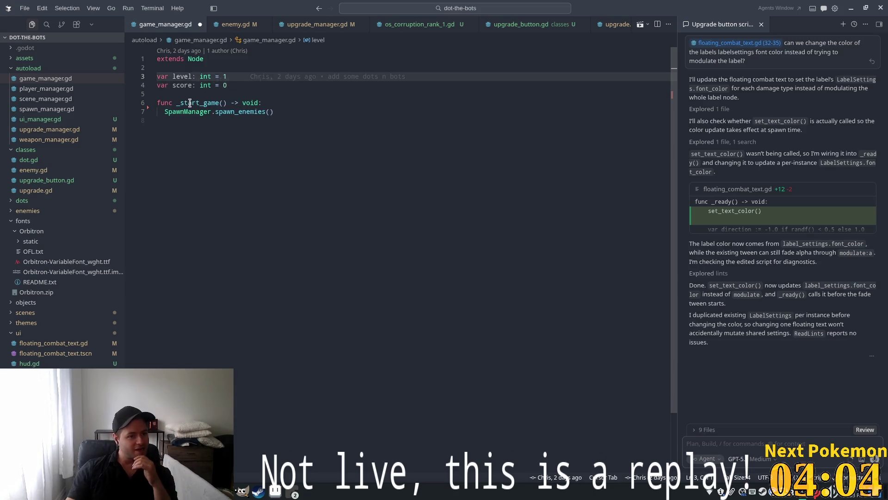
{"action": "left_click", "coordinate": [297, 169]}
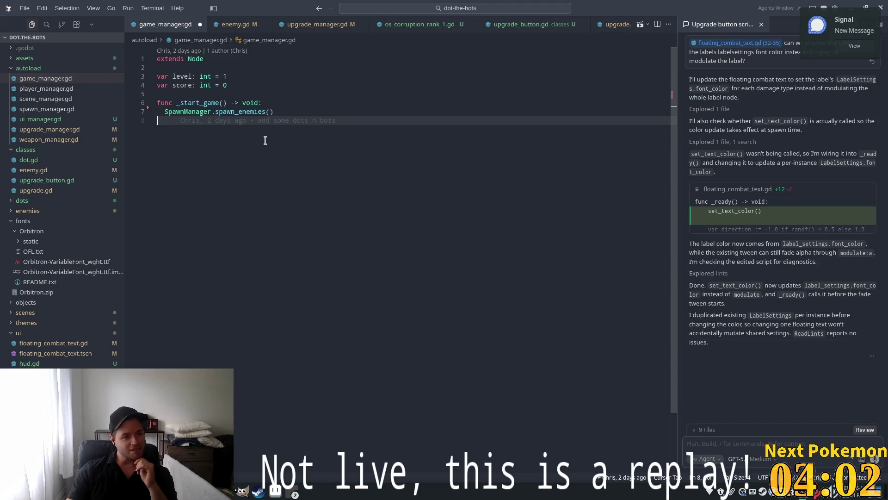
{"action": "left_click", "coordinate": [220, 76]}
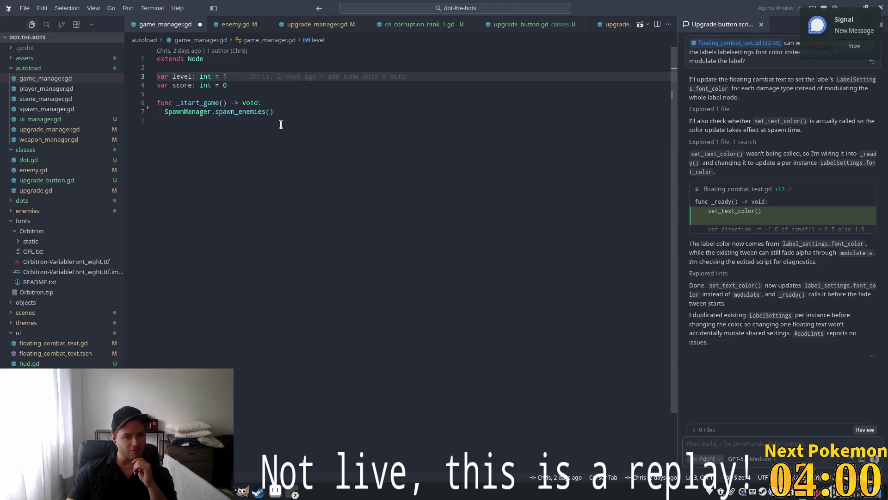
Add 'var reasearch_points: int = 0' on a new line beneath score using inline completion
{"action": "left_click", "coordinate": [231, 85]}
{"action": "key", "text": "Return"}
{"action": "type", "text": "va"}
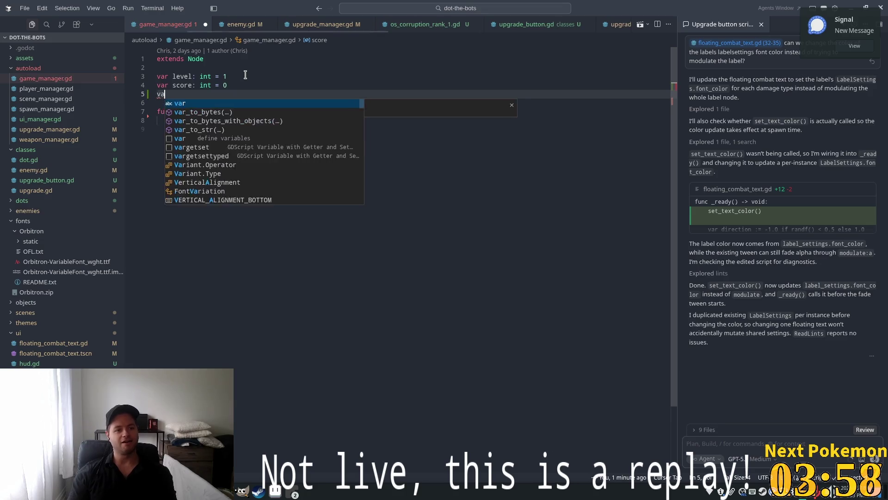
{"action": "type", "text": "r rease"}
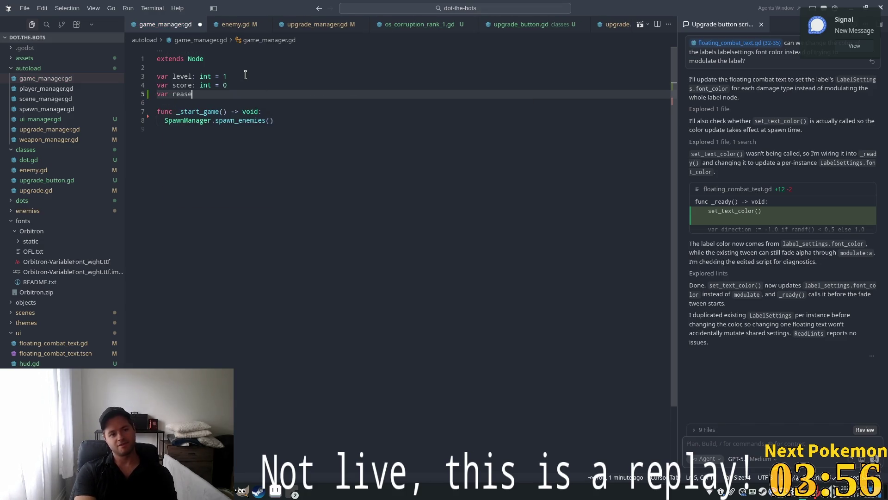
{"action": "type", "text": "a"}
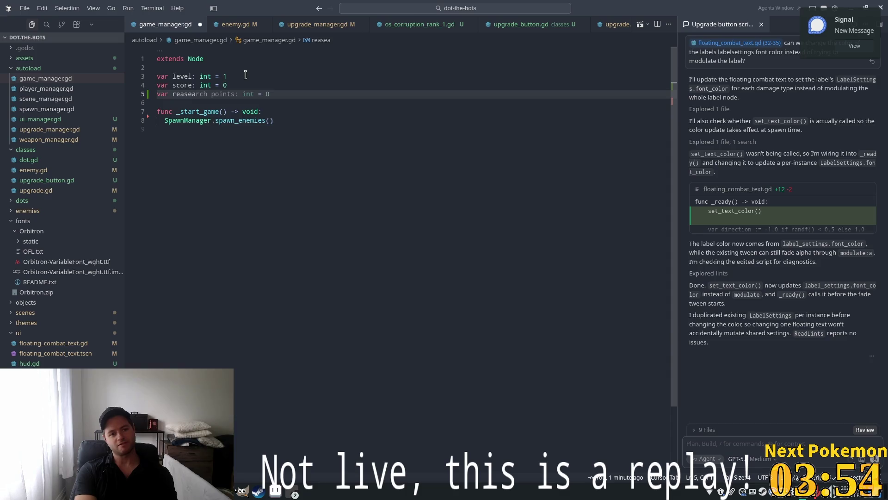
{"action": "type", "text": "r"}
{"action": "key", "text": "Tab"}
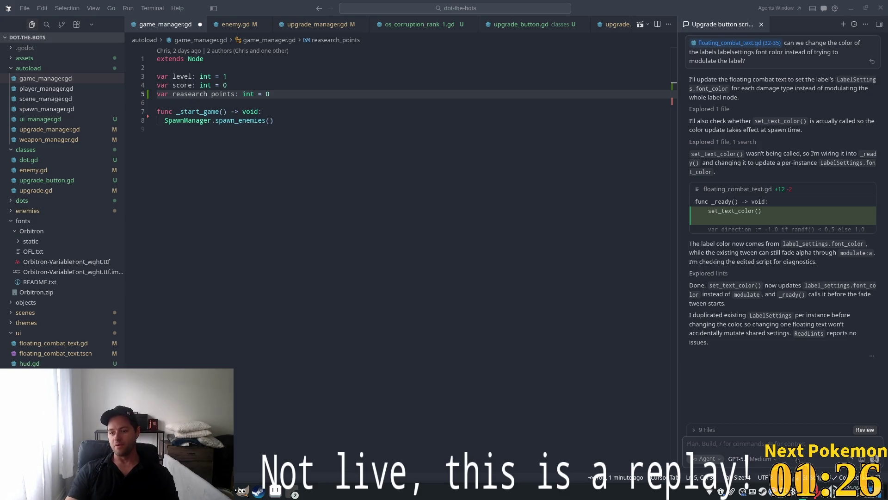
Rename the misspelled reasearch_points variable on line 5 to research_points
{"action": "left_click", "coordinate": [462, 111]}
{"action": "double_click", "coordinate": [188, 94]}
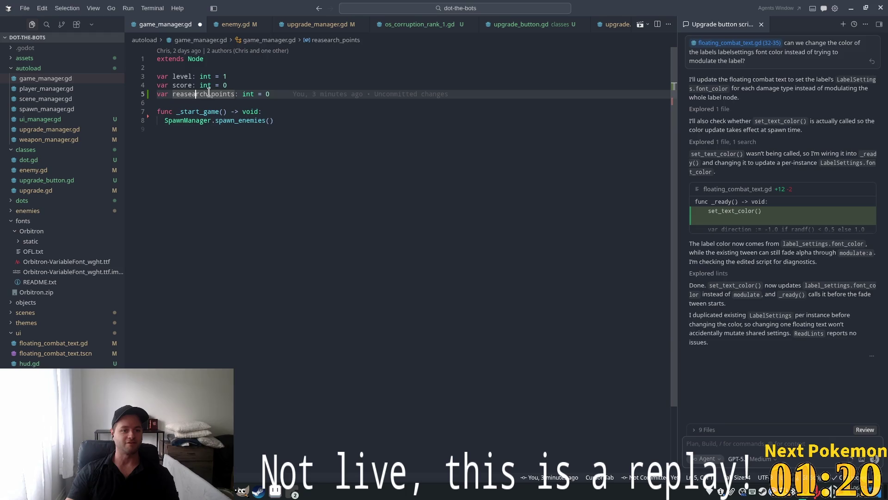
{"action": "left_click_drag", "start_coordinate": [208, 94], "coordinate": [173, 94]}
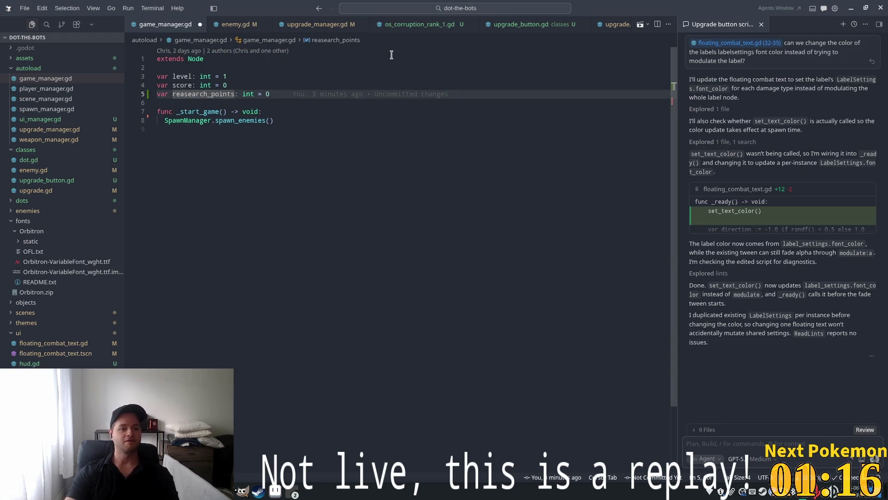
{"action": "type", "text": "research_points"}
{"action": "left_click", "coordinate": [324, 130]}
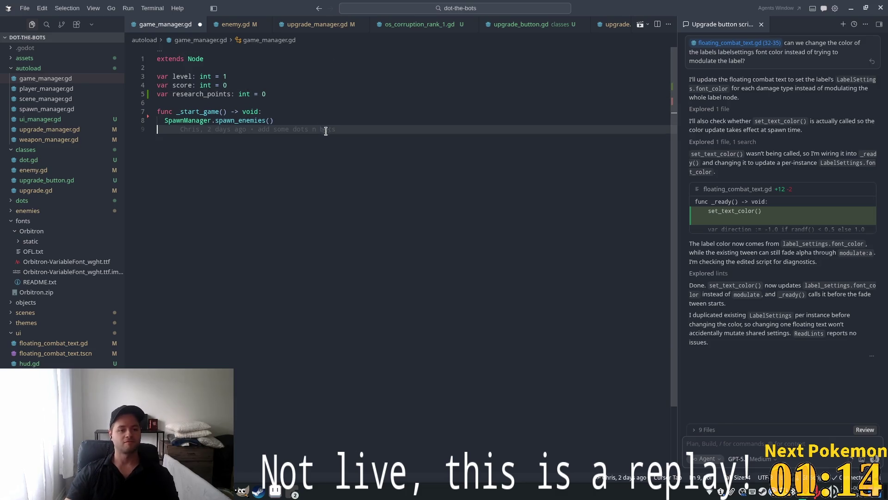
{"action": "left_click", "coordinate": [294, 93]}
{"action": "mouse_move", "coordinate": [282, 97]}
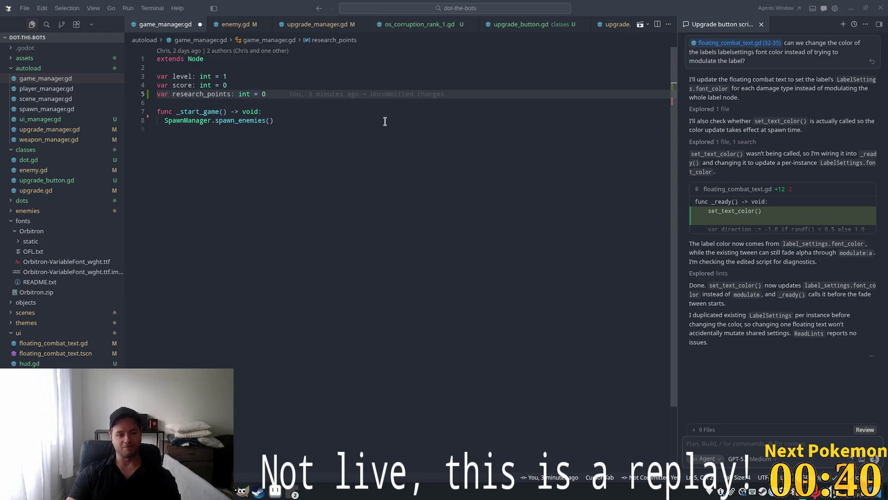
{"action": "left_click", "coordinate": [291, 112]}
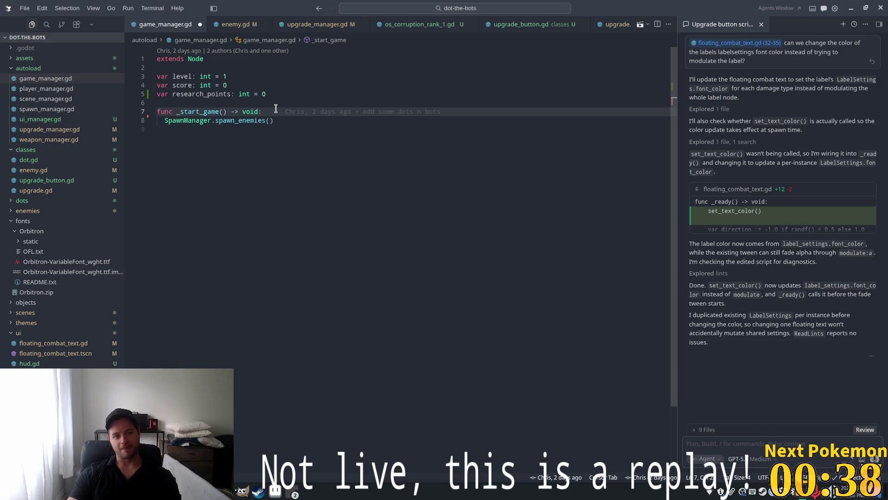
{"action": "key", "text": "Up"}
{"action": "key", "text": "Up"}
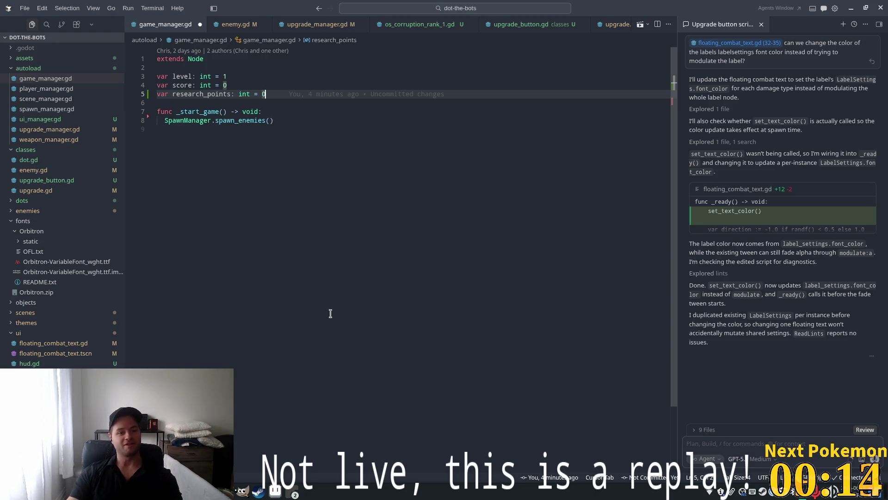
{"action": "key", "text": "Return"}
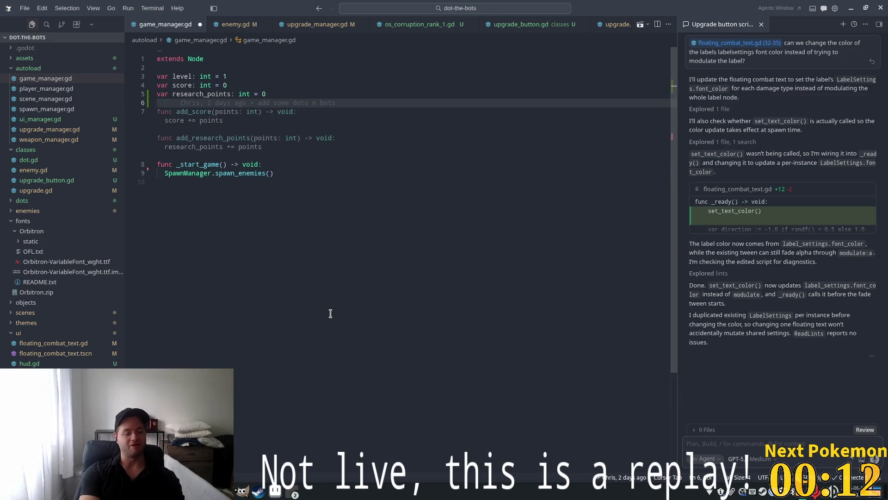
{"action": "type", "text": "colour"}
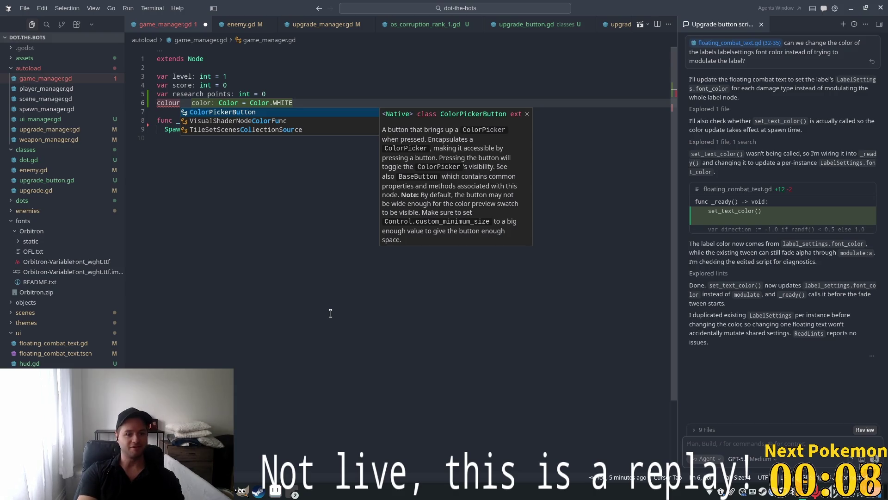
{"action": "key", "text": "Escape"}
{"action": "key", "text": "ctrl+BackSpace"}
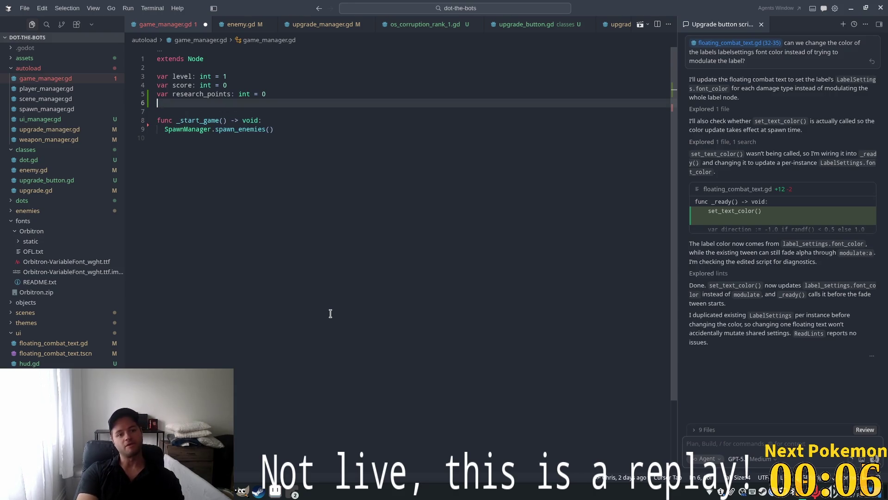
{"action": "key", "text": "BackSpace"}
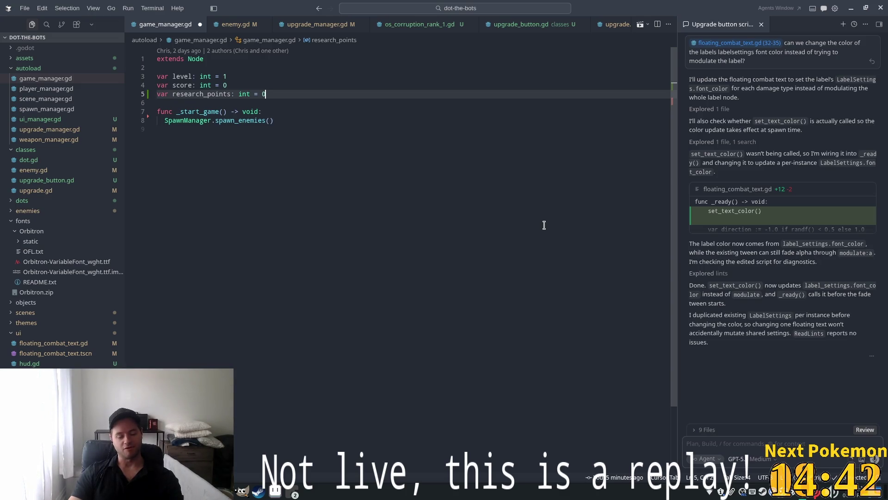
Check the research_points line, then open player_manager.gd from the autoload folder
{"action": "left_click", "coordinate": [231, 99]}
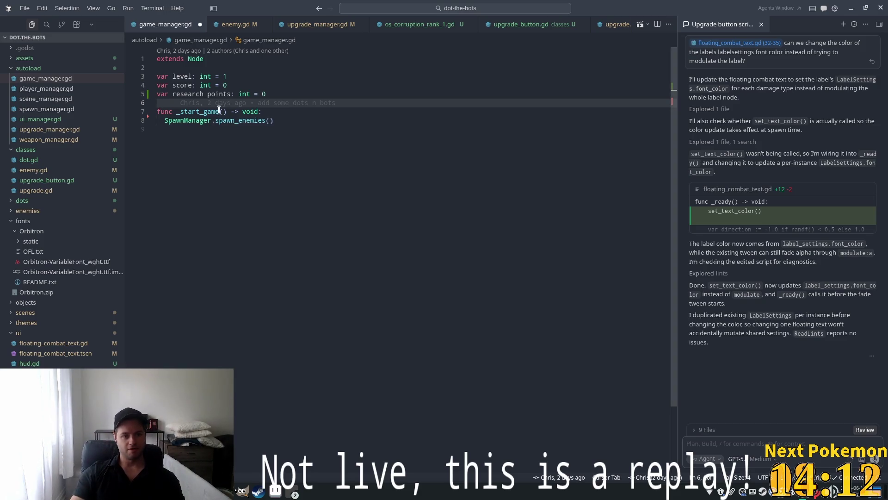
{"action": "left_click", "coordinate": [204, 95]}
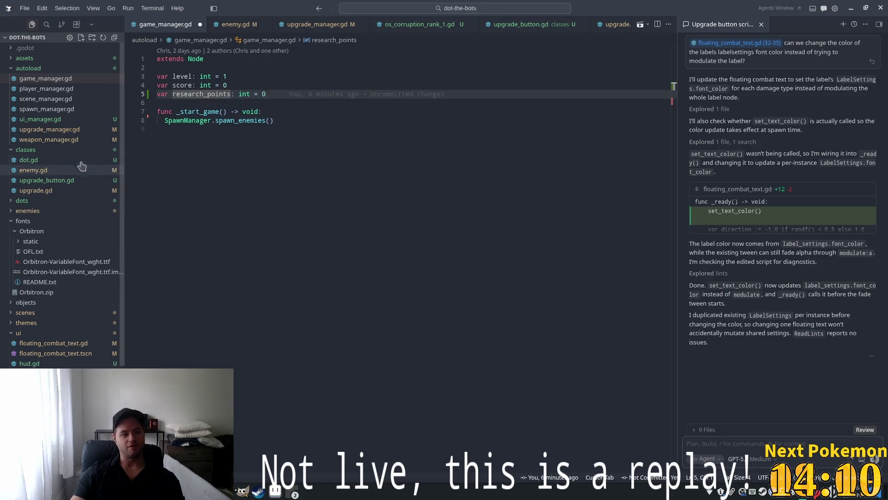
{"action": "left_click", "coordinate": [46, 88]}
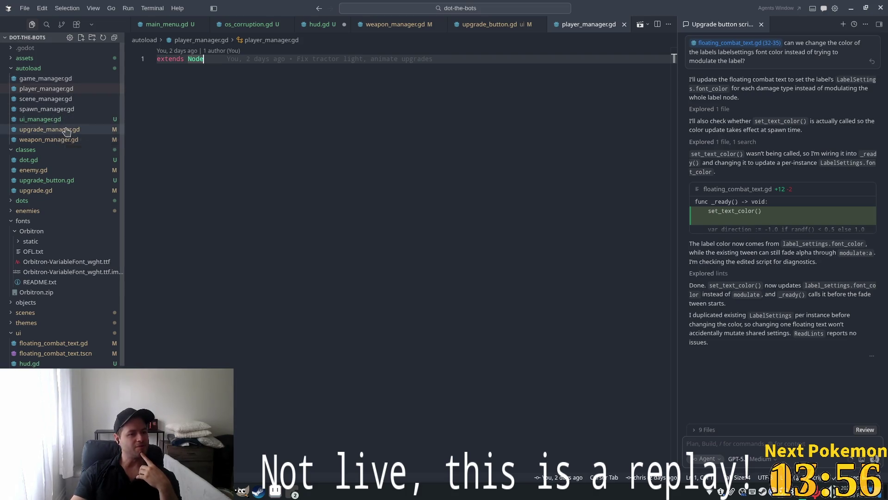
Open upgrade_manager.gd and inspect its upgrade_applied signal line
{"action": "left_click", "coordinate": [66, 130]}
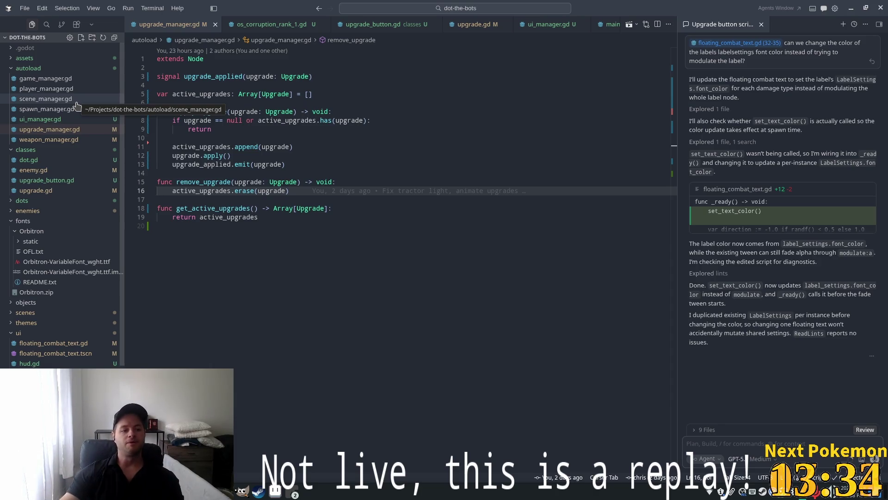
{"action": "left_click", "coordinate": [335, 76]}
Select the active_upgrades declaration in upgrade_manager.gd to inspect it
{"action": "mouse_move", "coordinate": [350, 76]}
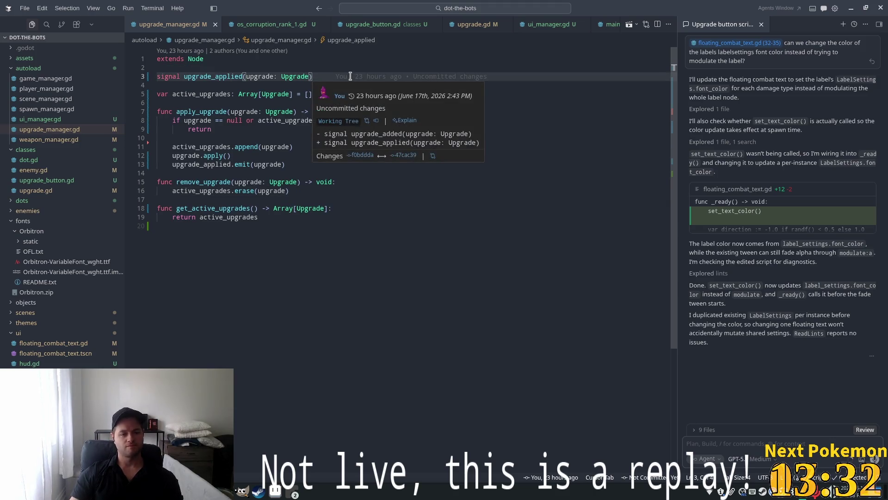
{"action": "left_click", "coordinate": [234, 85]}
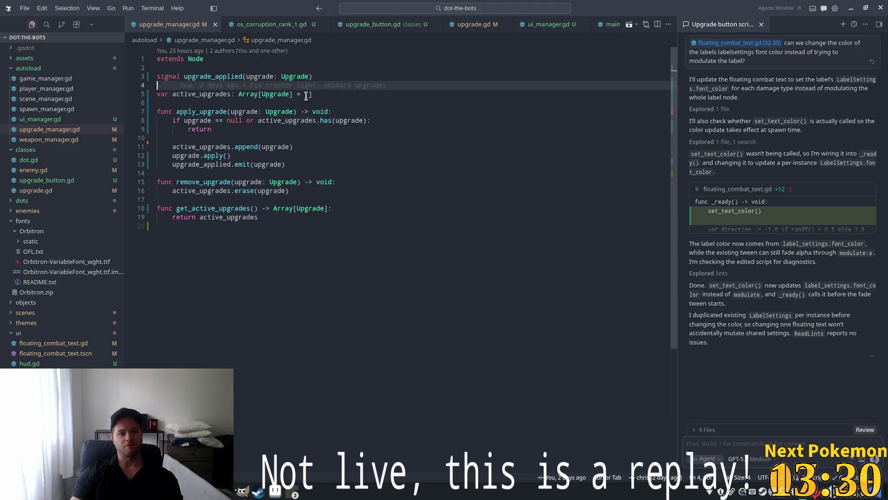
{"action": "key", "text": "Down"}
{"action": "key", "text": "Down"}
{"action": "left_click", "coordinate": [319, 92]}
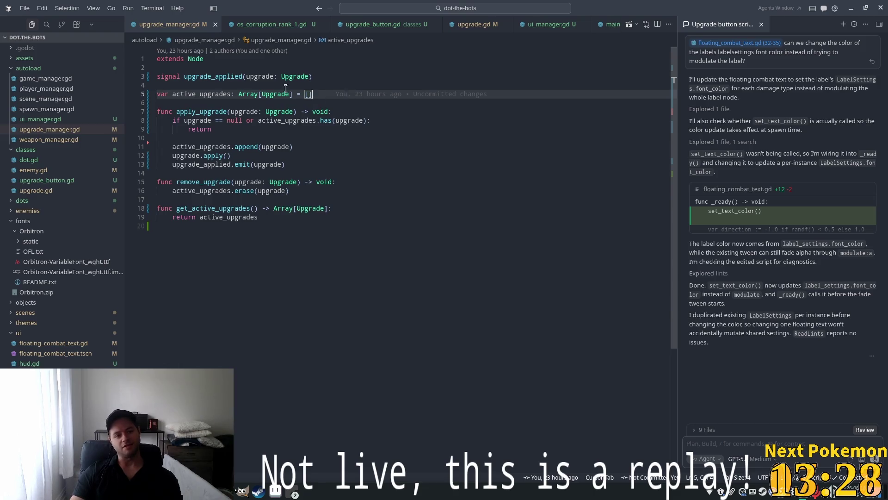
{"action": "left_click_drag", "start_coordinate": [352, 94], "coordinate": [158, 94]}
{"action": "mouse_move", "coordinate": [296, 204]}
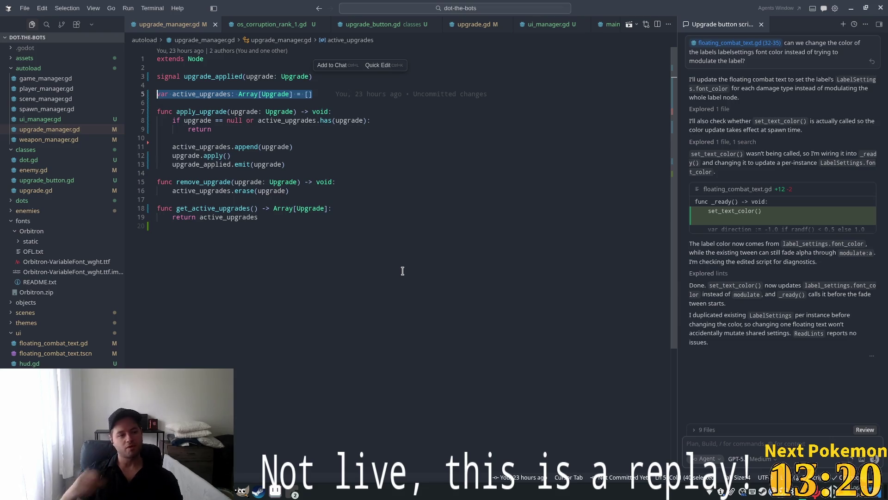
Inspect the Upgrade type in apply_upgrade and the array declaration, then bring the DoT The Bots game forward
{"action": "double_click", "coordinate": [279, 112]}
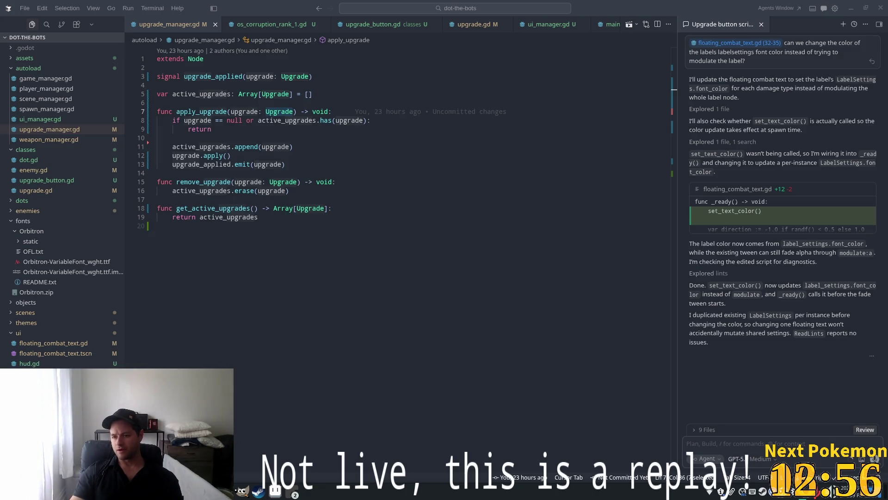
{"action": "double_click", "coordinate": [274, 94]}
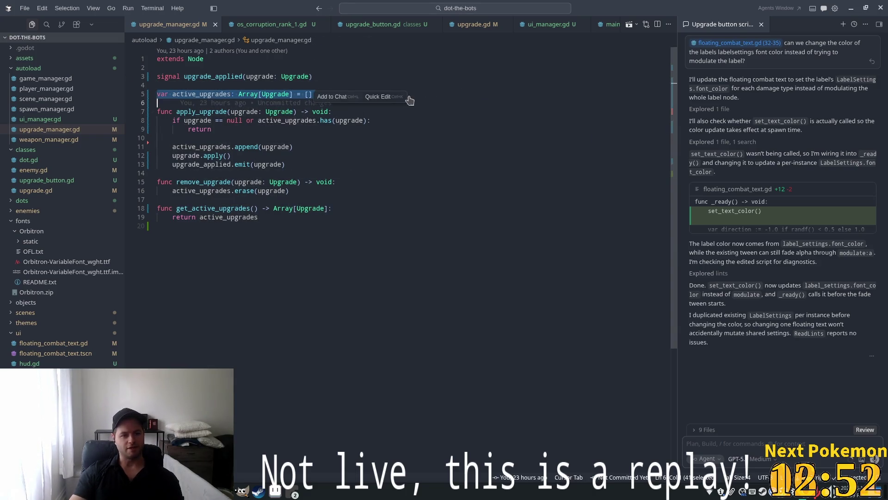
{"action": "left_click", "coordinate": [321, 85]}
{"action": "key", "text": "Down"}
{"action": "key", "text": "shift+Down"}
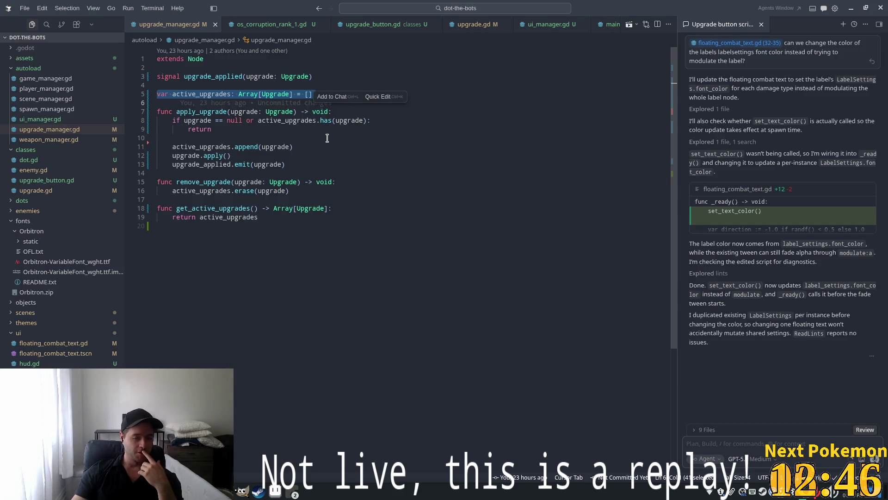
{"action": "left_click", "coordinate": [306, 82]}
{"action": "left_click", "coordinate": [480, 137]}
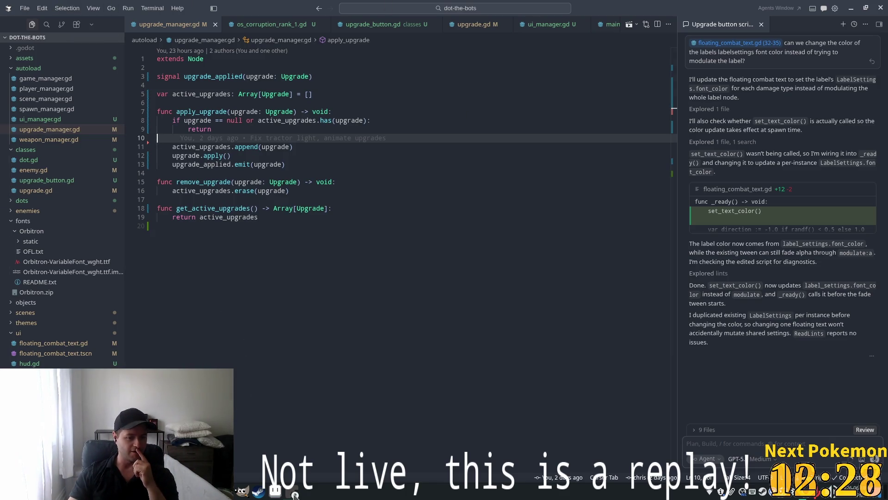
{"action": "left_click", "coordinate": [370, 477]}
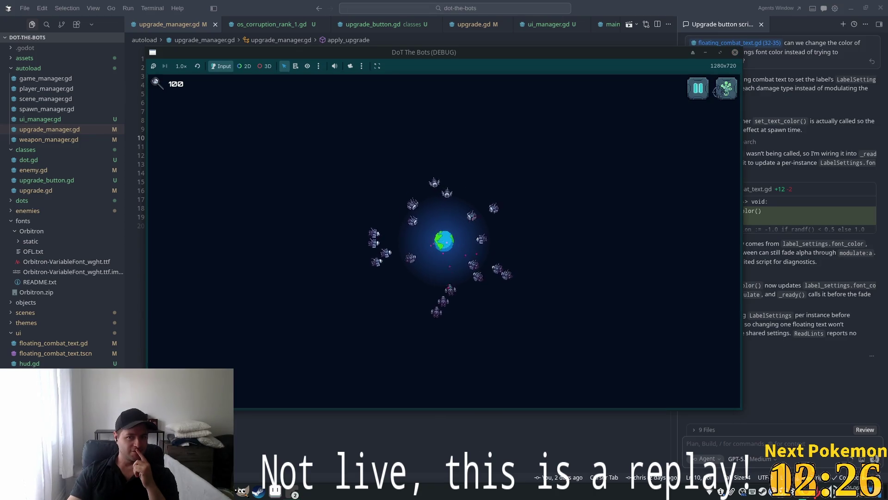
Open the upgrade tree from the button at the top-right of the game window
{"action": "left_click", "coordinate": [727, 88]}
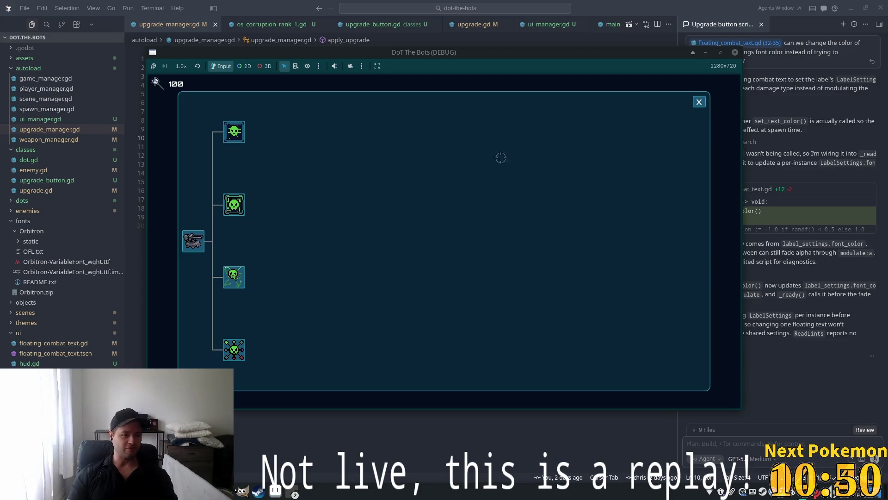
Close the upgrade tree panel with its X to resume play
{"action": "left_click", "coordinate": [699, 101]}
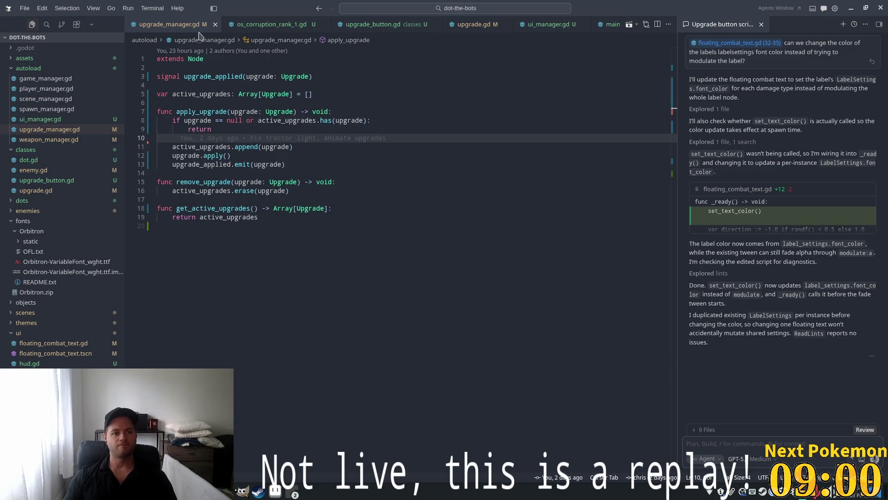
Switch to hud.gd, review the pause button handler, and save it
{"action": "scroll", "coordinate": [518, 25], "scroll_direction": "down", "scroll_amount": 3}
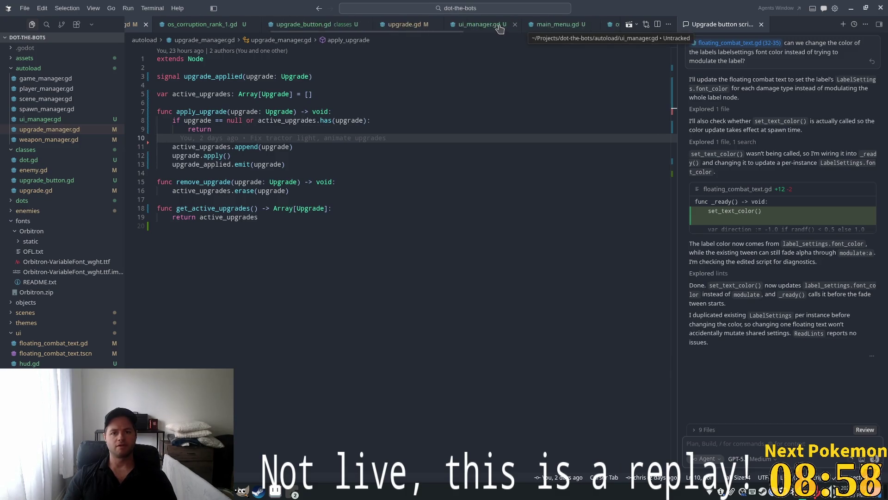
{"action": "scroll", "coordinate": [498, 26], "scroll_direction": "down", "scroll_amount": 2}
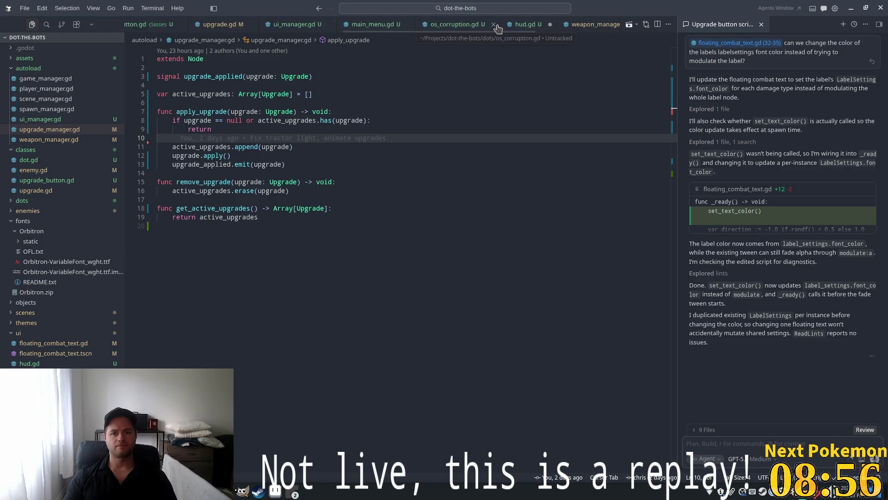
{"action": "left_click", "coordinate": [501, 24]}
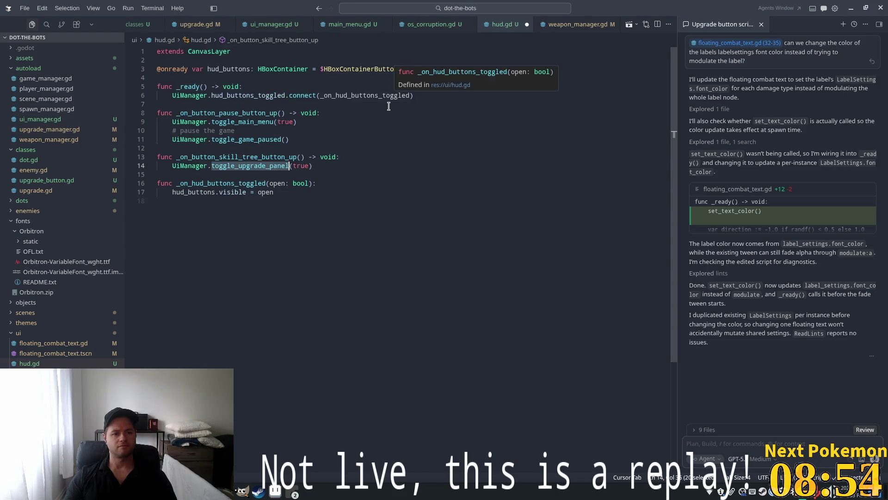
{"action": "left_click", "coordinate": [364, 122]}
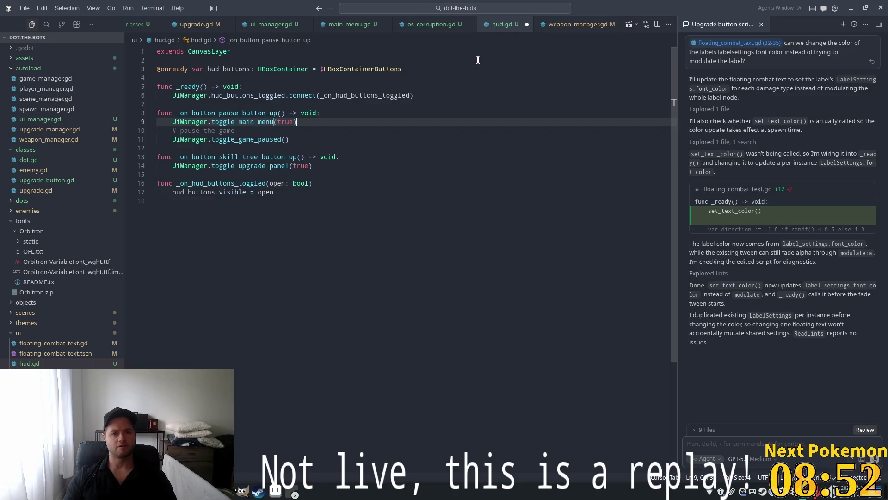
{"action": "key", "text": "ctrl+s"}
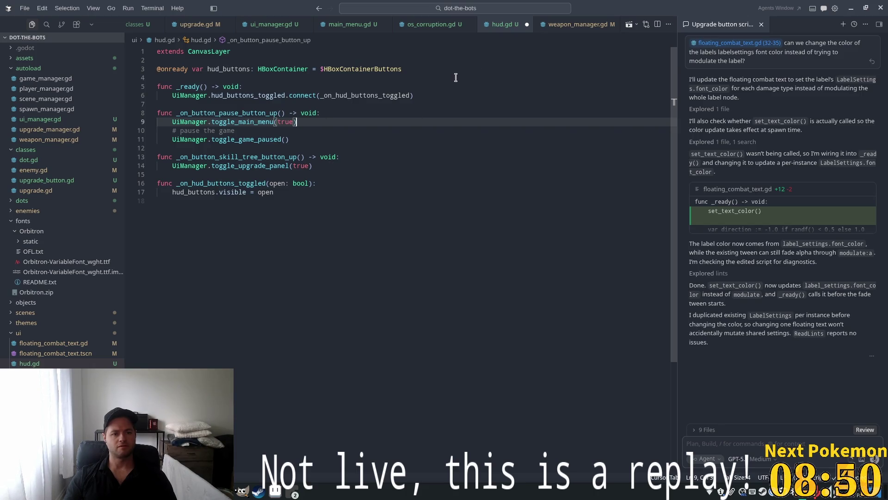
{"action": "left_click", "coordinate": [441, 87]}
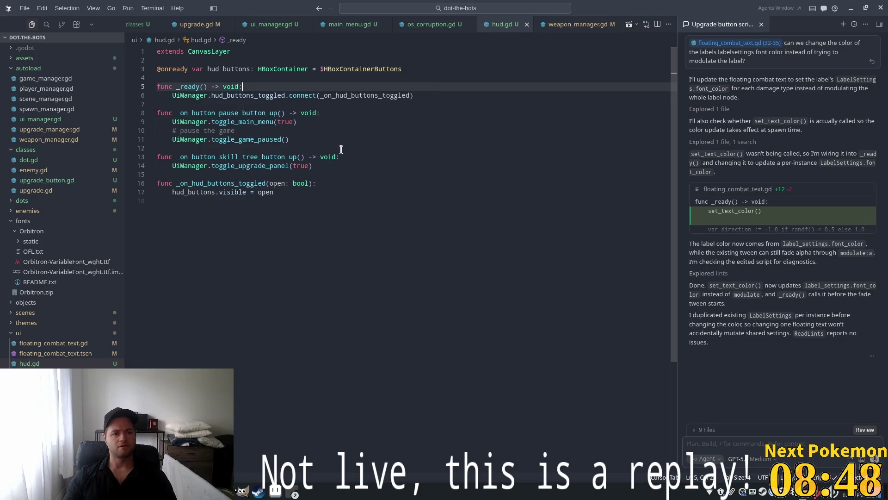
Review the rest of hud.gd, then search project files for 'game'
{"action": "left_click", "coordinate": [308, 199]}
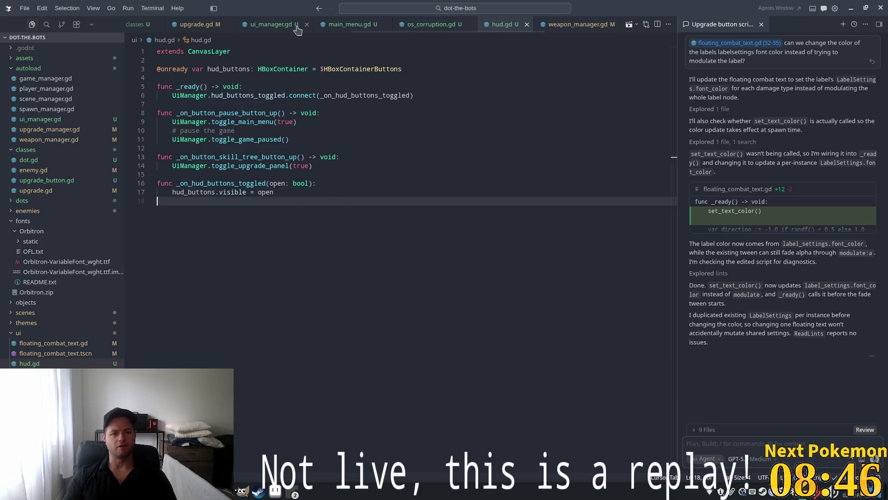
{"action": "scroll", "coordinate": [258, 29], "scroll_direction": "up", "scroll_amount": 3}
{"action": "scroll", "coordinate": [258, 29], "scroll_direction": "up", "scroll_amount": 3}
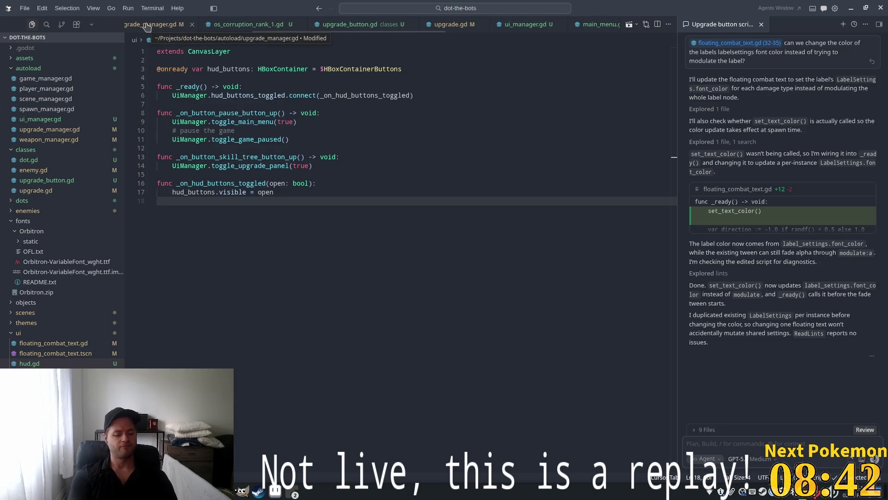
{"action": "key", "text": "ctrl+p"}
{"action": "type", "text": "game"}
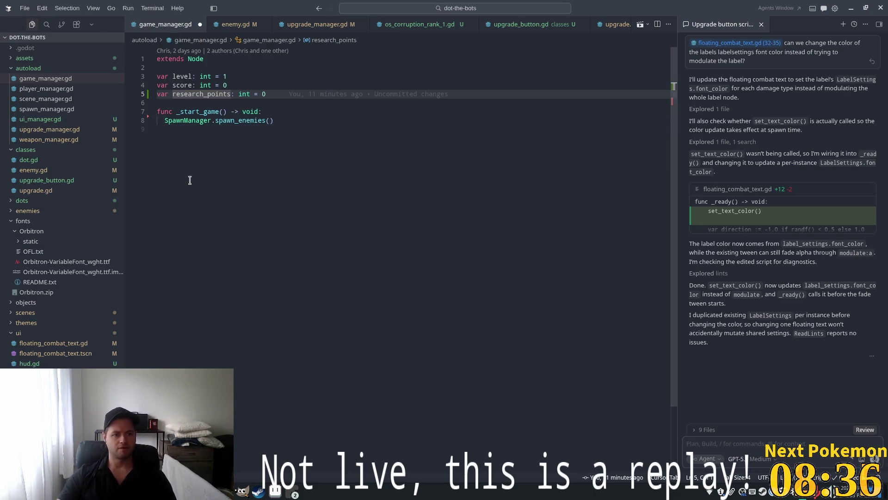
Add the add_research_points function, research_points_changed signal and emit line to game_manager.gd, and save
{"action": "left_click", "coordinate": [234, 125]}
{"action": "key", "text": "Return"}
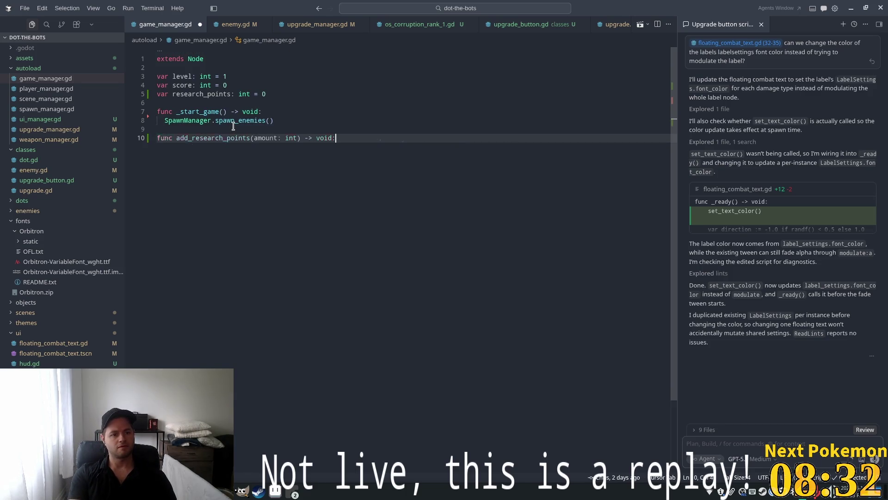
{"action": "key", "text": "Tab"}
{"action": "key", "text": "Tab"}
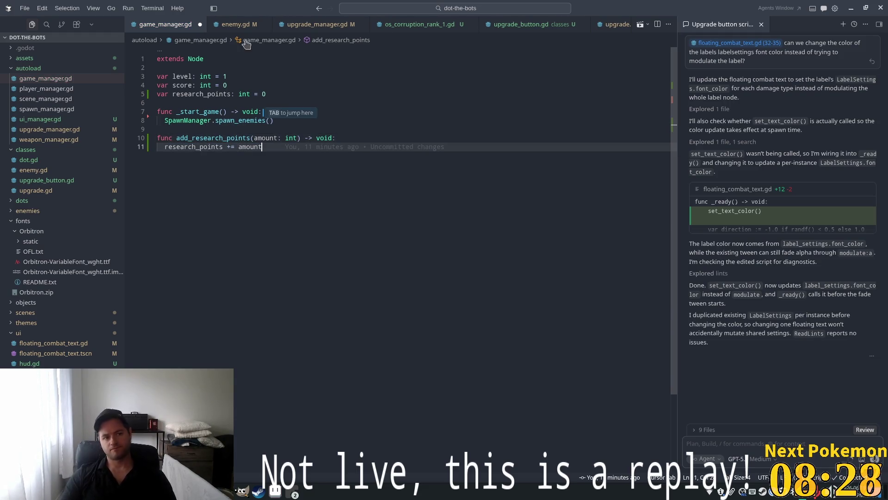
{"action": "left_click", "coordinate": [212, 59]}
{"action": "key", "text": "Tab"}
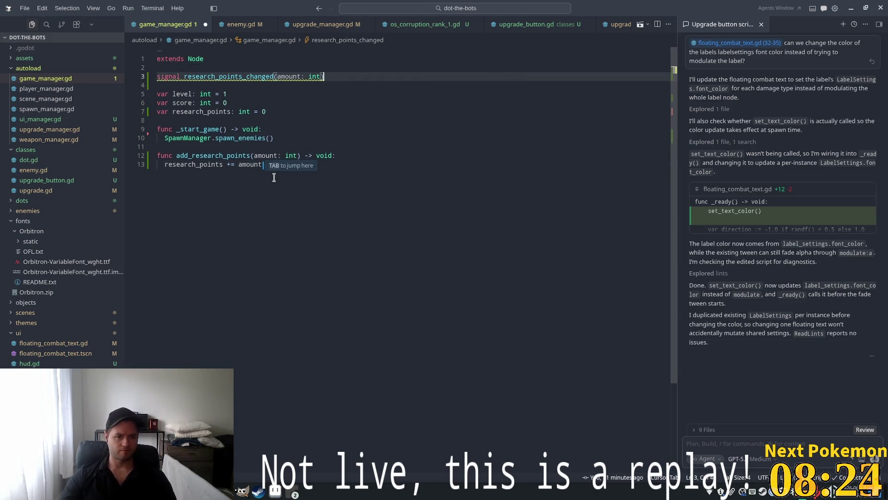
{"action": "key", "text": "Tab"}
{"action": "key", "text": "Tab"}
{"action": "key", "text": "Tab"}
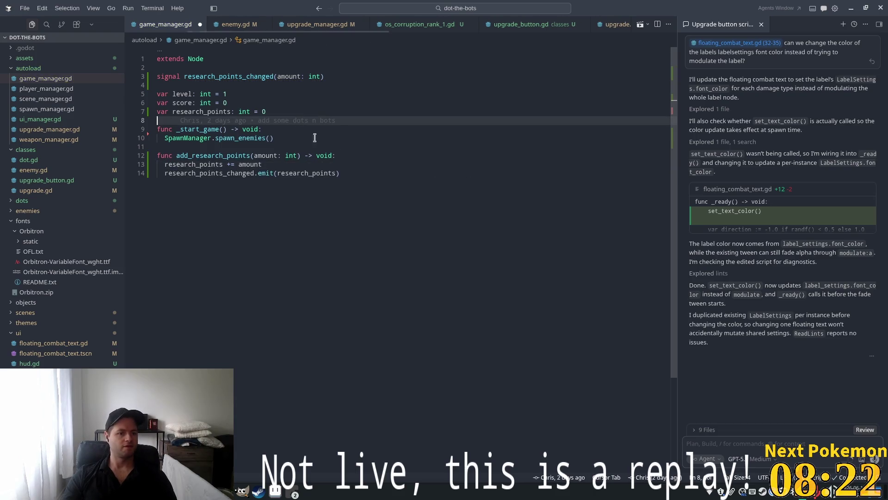
{"action": "key", "text": "ctrl+s"}
Check the increment and emit lines, reject the extra emit suggestion, and return to Godot
{"action": "left_click", "coordinate": [306, 160]}
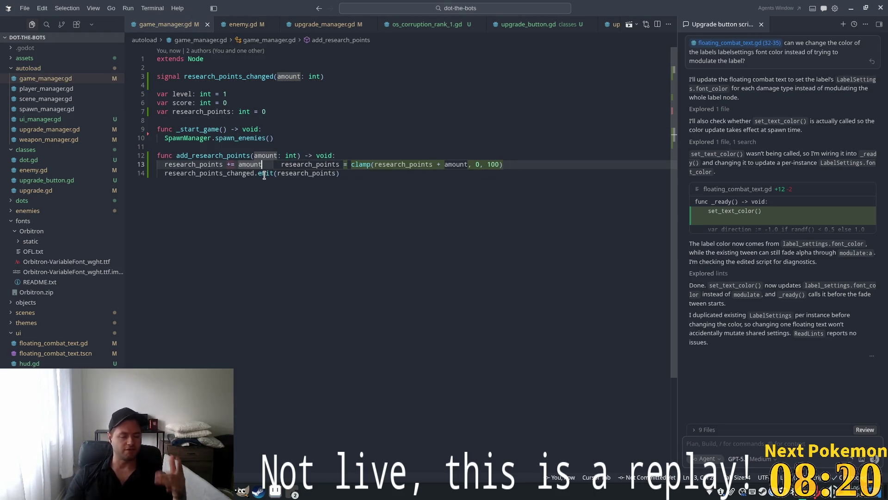
{"action": "left_click", "coordinate": [193, 187]}
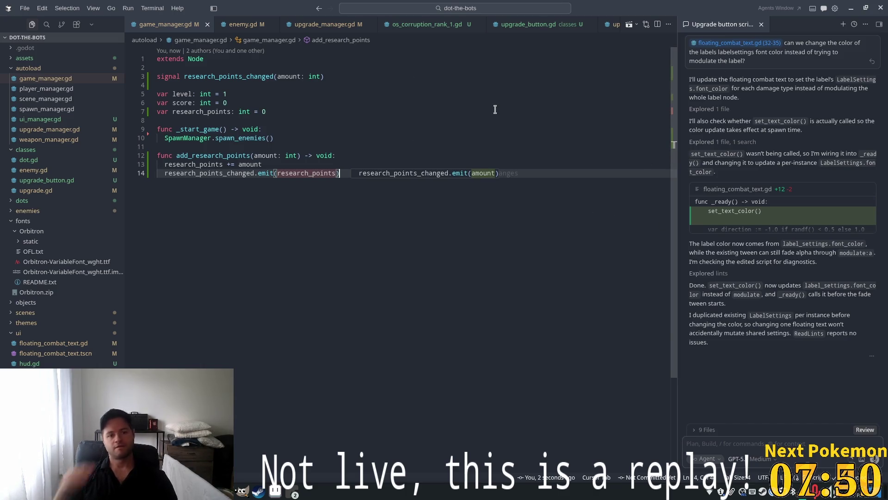
{"action": "left_click", "coordinate": [417, 105]}
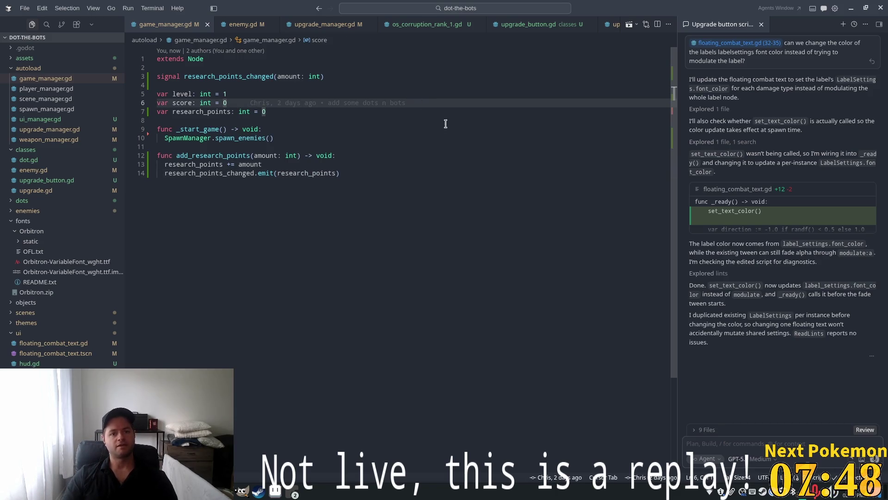
{"action": "key", "text": "alt+Tab"}
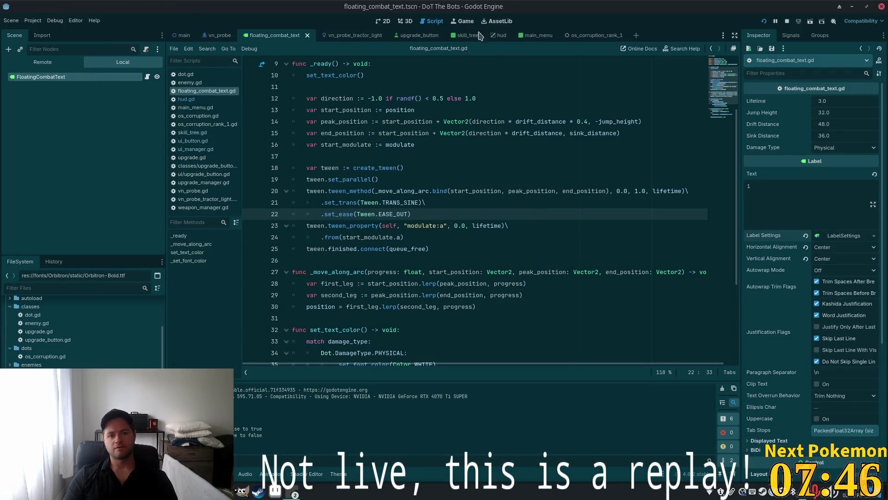
In the hud scene, select the Label under HBoxContainer and clear its placeholder text 100
{"action": "left_click", "coordinate": [494, 40]}
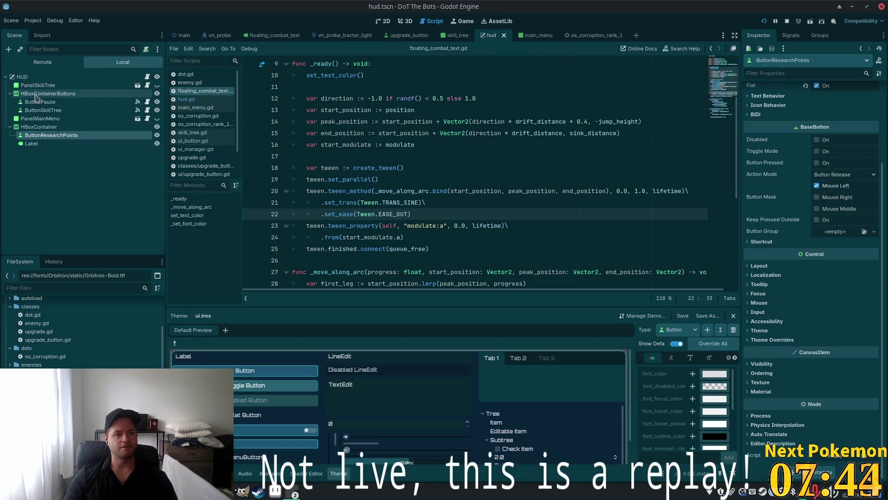
{"action": "left_click", "coordinate": [63, 144]}
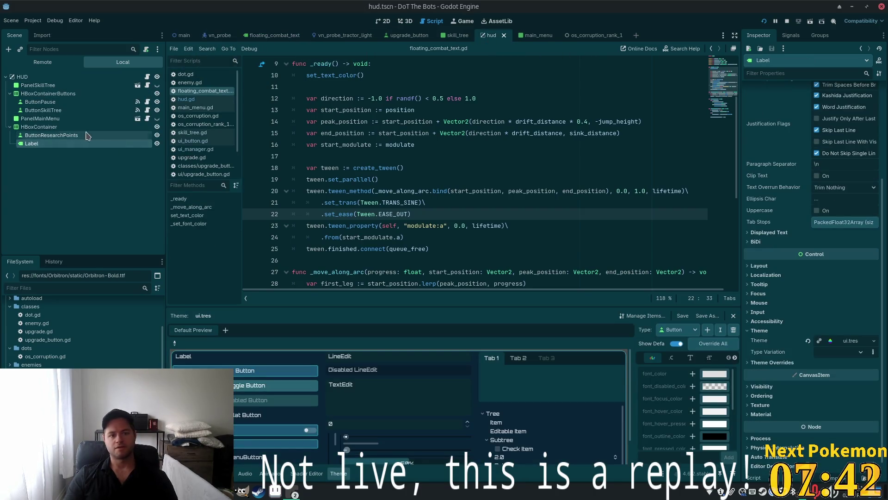
{"action": "scroll", "coordinate": [807, 147], "scroll_direction": "up", "scroll_amount": 5}
{"action": "left_click", "coordinate": [807, 147]}
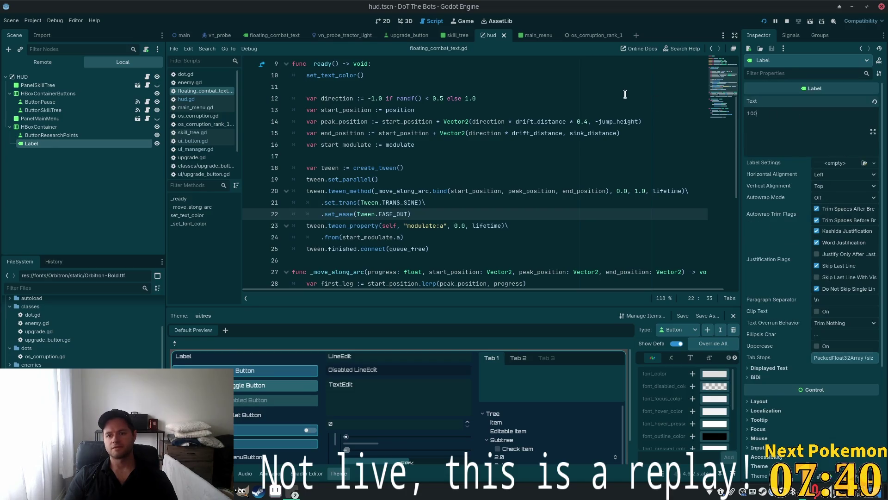
{"action": "key", "text": "BackSpace"}
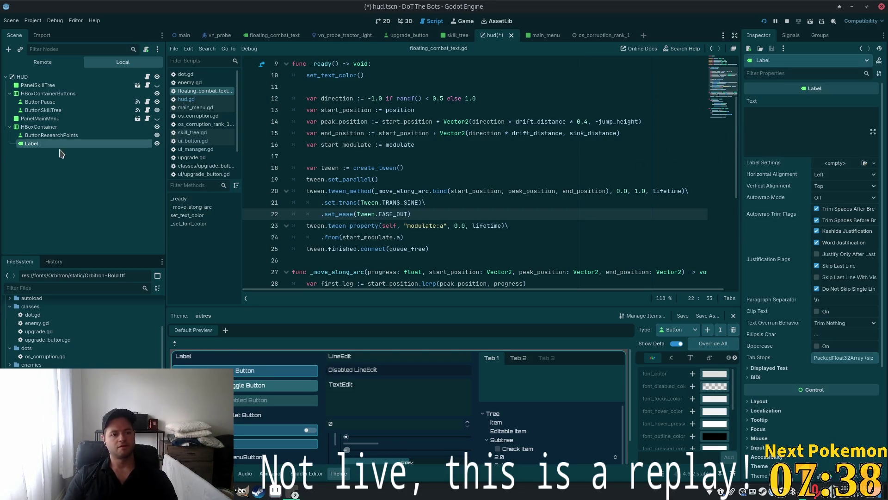
Rename the Label node to LabelResearchPoints
{"action": "double_click", "coordinate": [68, 144]}
{"action": "type", "text": "LabelReas"}
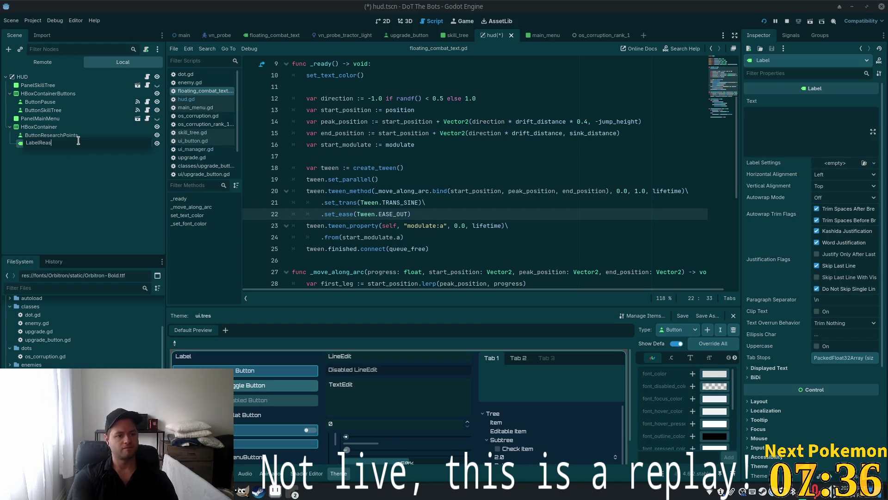
{"action": "key", "text": "BackSpace"}
{"action": "key", "text": "BackSpace"}
{"action": "key", "text": "BackSpace"}
{"action": "type", "text": "searchP"}
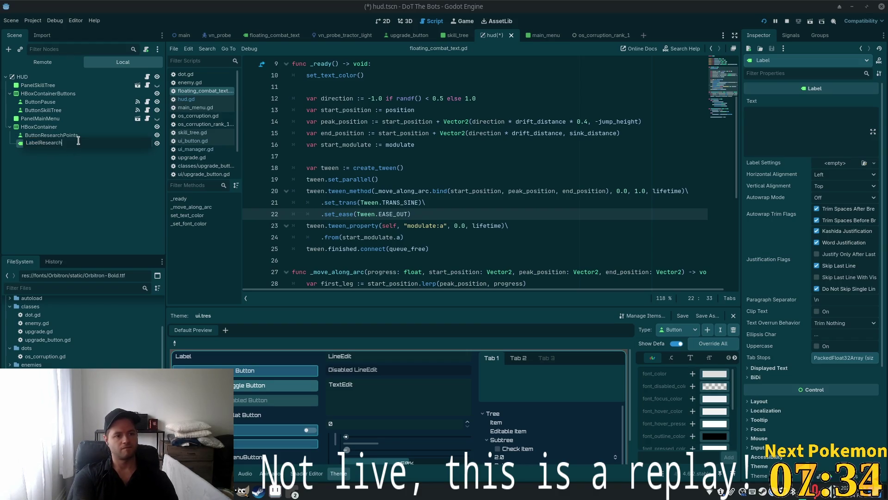
{"action": "type", "text": "Oin"}
{"action": "key", "text": "BackSpace"}
{"action": "type", "text": "oints"}
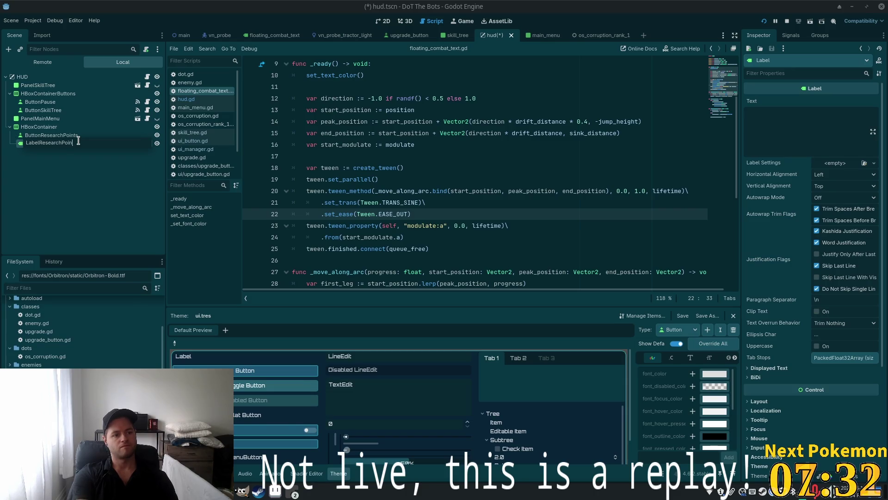
{"action": "key", "text": "Return"}
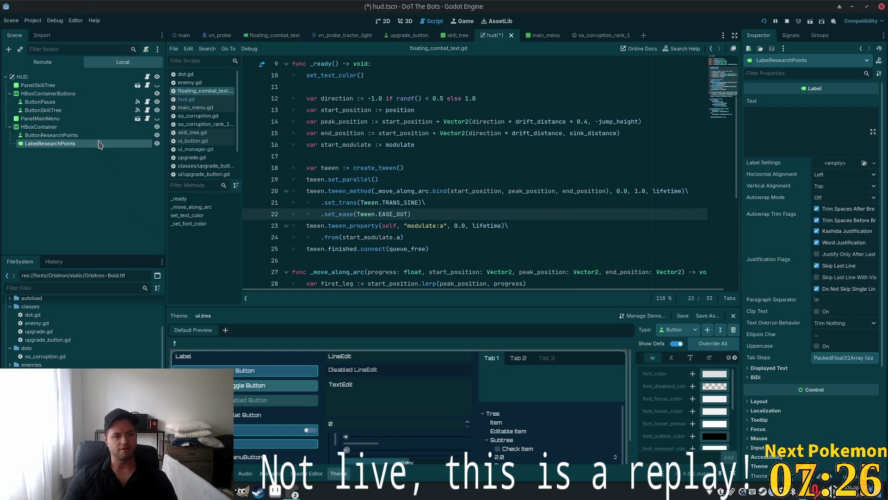
Attach a new label_research_points.gd script with an empty _ready function and save it
{"action": "left_click", "coordinate": [148, 50]}
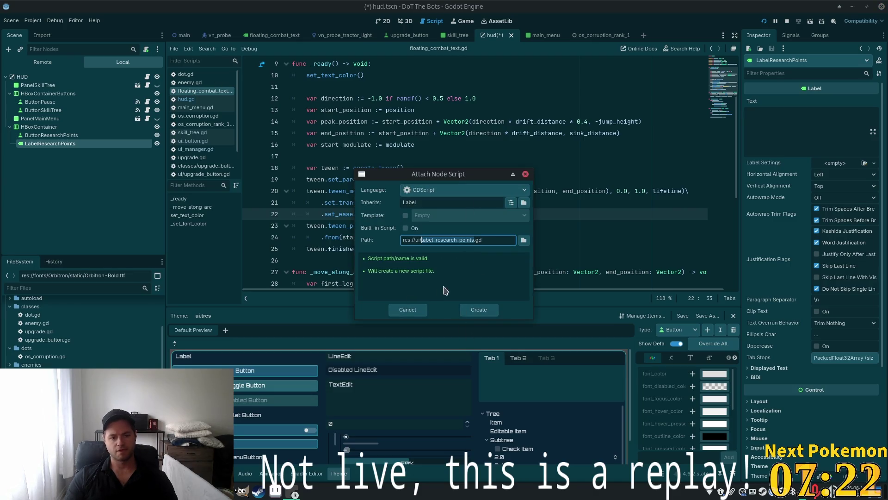
{"action": "left_click", "coordinate": [472, 313]}
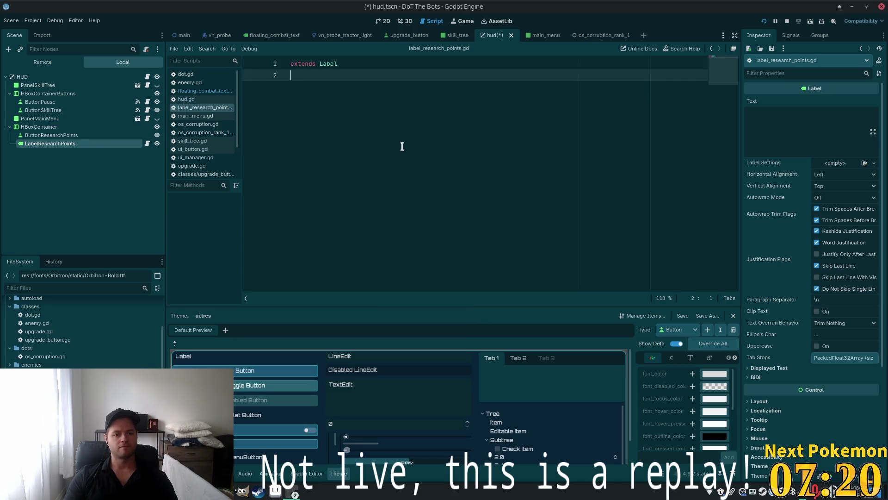
{"action": "key", "text": "Return"}
{"action": "type", "text": "func _"}
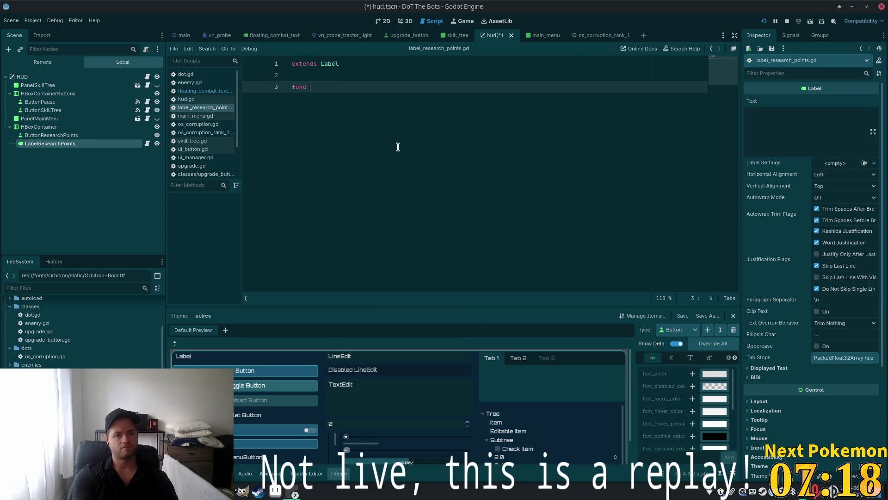
{"action": "type", "text": "rea"}
{"action": "key", "text": "Return"}
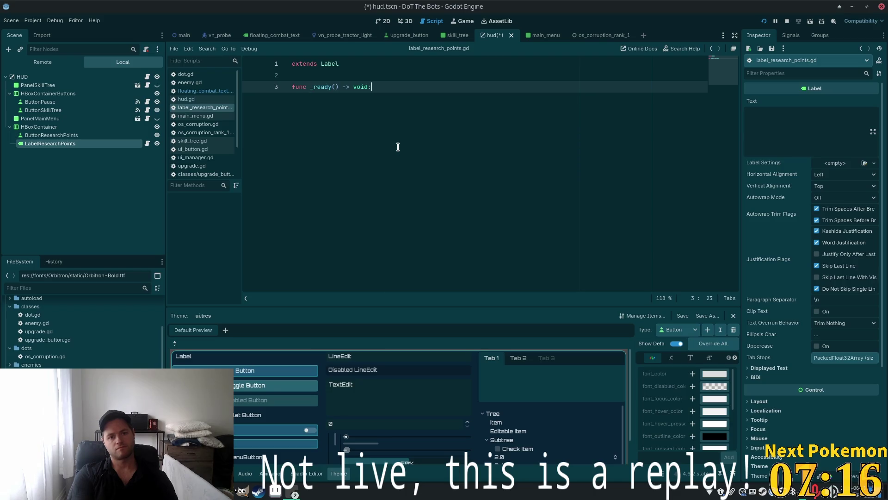
{"action": "key", "text": "Return"}
{"action": "key", "text": "ctrl+s"}
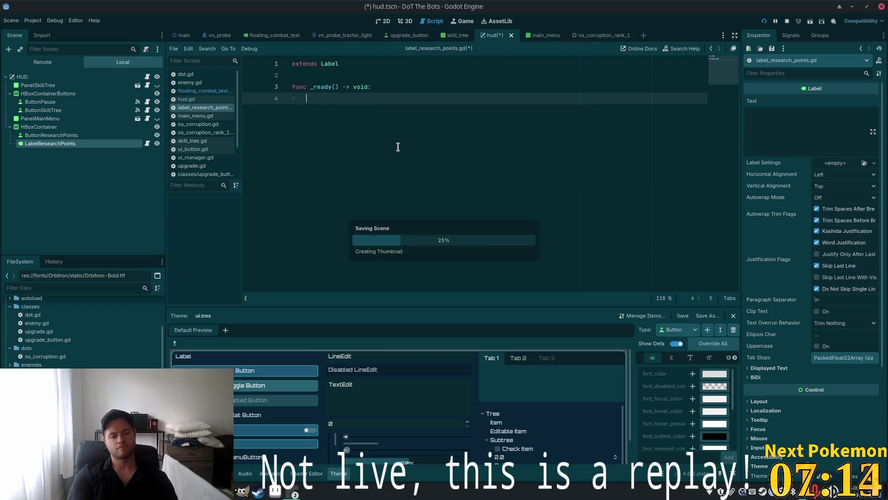
{"action": "key", "text": "alt+Tab"}
{"action": "key", "text": "ctrl+p"}
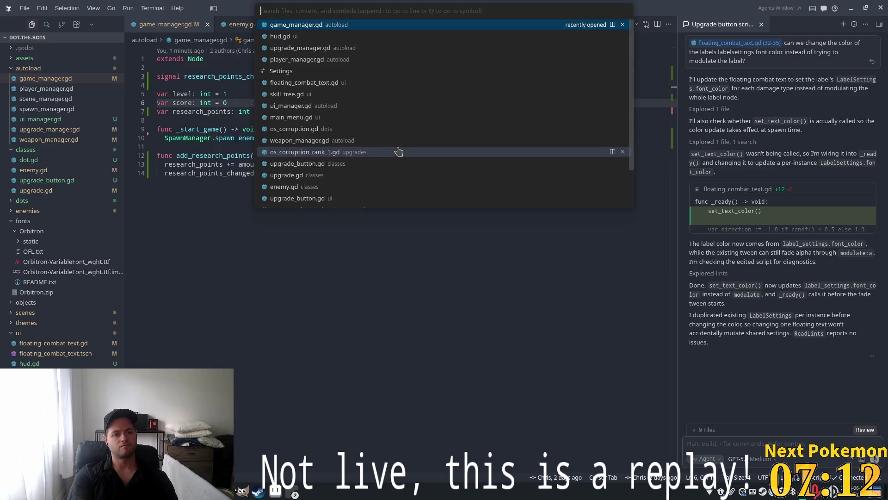
In label_research_points.gd, connect research_points_changed in _ready to update the label text
{"action": "type", "text": "label_"}
{"action": "key", "text": "Return"}
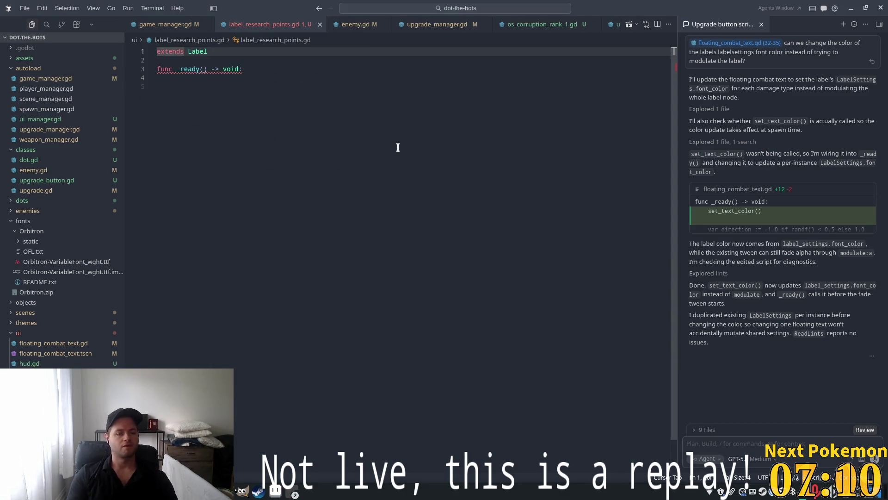
{"action": "left_click", "coordinate": [334, 76]}
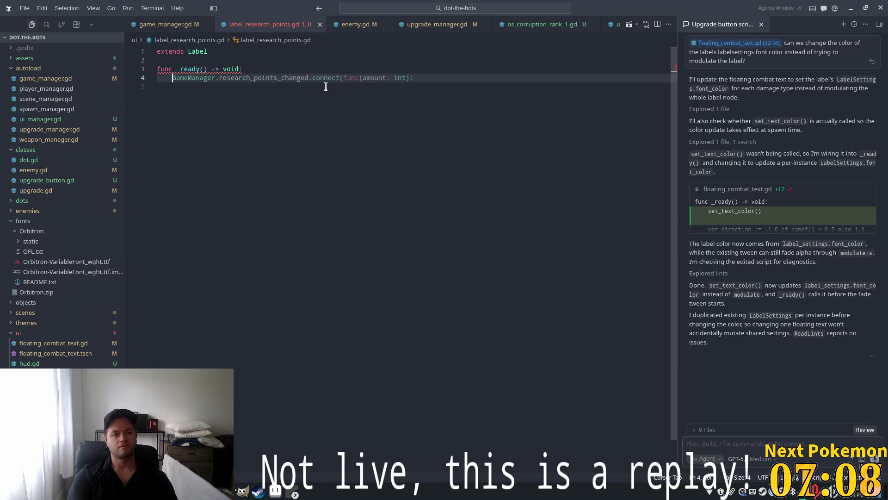
{"action": "key", "text": "Tab"}
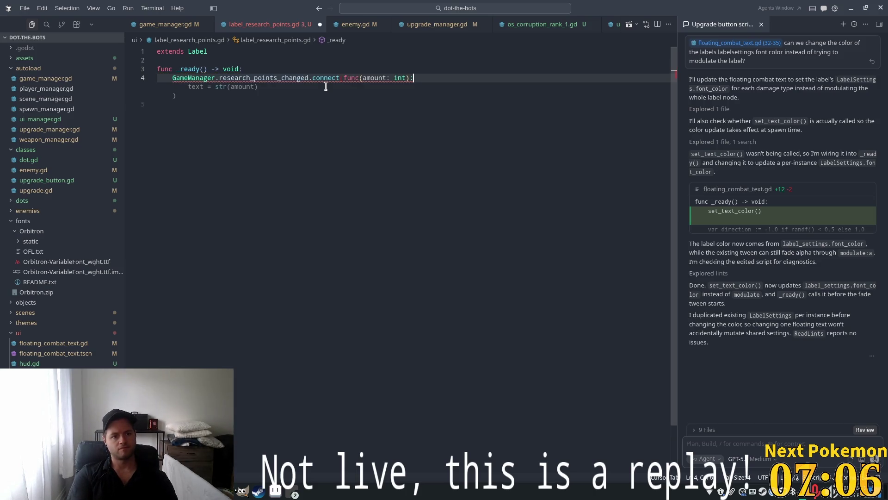
{"action": "key", "text": "Tab"}
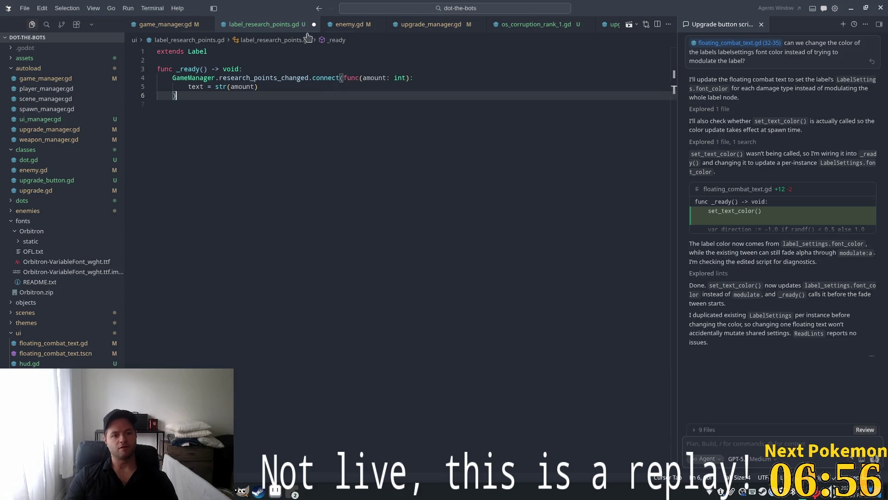
Set LabelResearchPoints' Text property to 0 in Godot's Inspector
{"action": "key", "text": "alt+Tab"}
{"action": "left_click", "coordinate": [806, 130]}
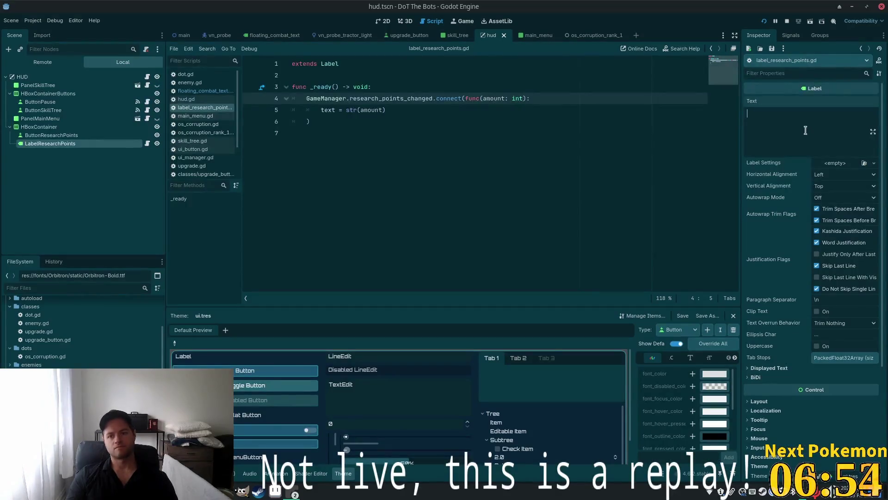
{"action": "type", "text": "0"}
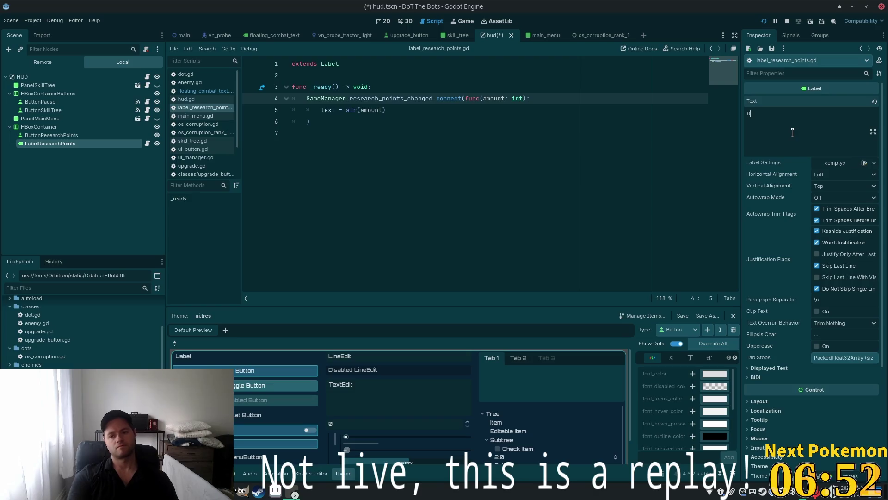
{"action": "key", "text": "alt+Tab"}
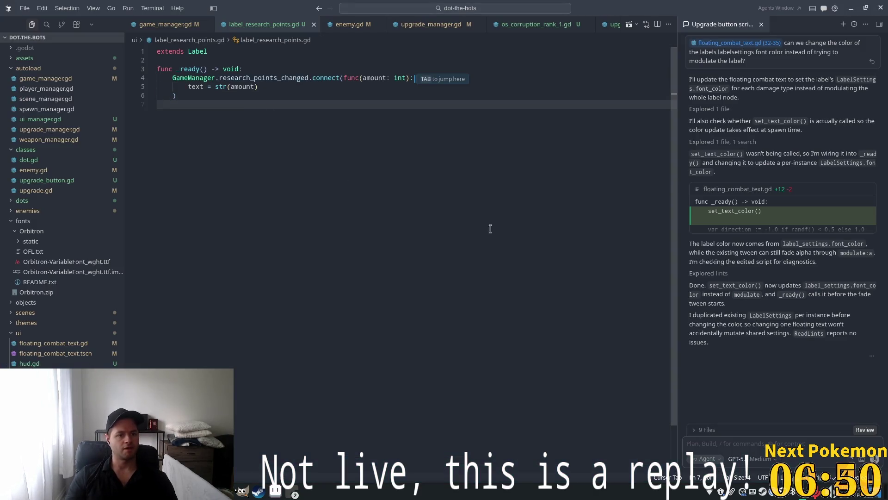
Open enemy.gd through the quick file search
{"action": "left_click", "coordinate": [356, 8]}
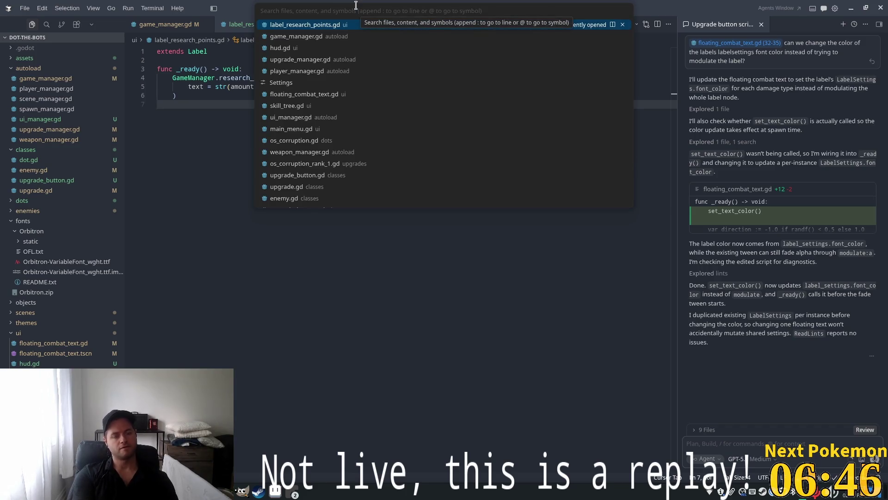
{"action": "key", "text": "Escape"}
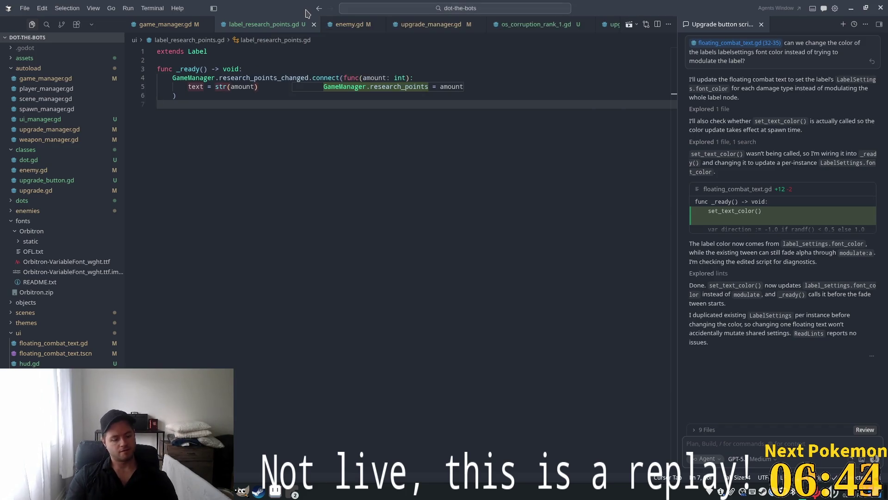
{"action": "left_click", "coordinate": [305, 11]}
{"action": "type", "text": "enemy"}
{"action": "key", "text": "Return"}
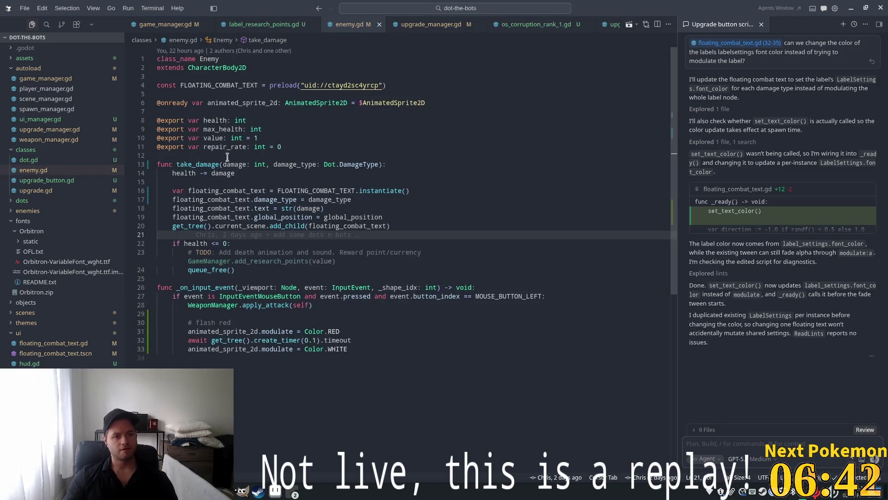
Add exported research_points = 1 and score_value: int = 1 variables to enemy.gd and save
{"action": "left_click", "coordinate": [293, 147]}
{"action": "key", "text": "Return"}
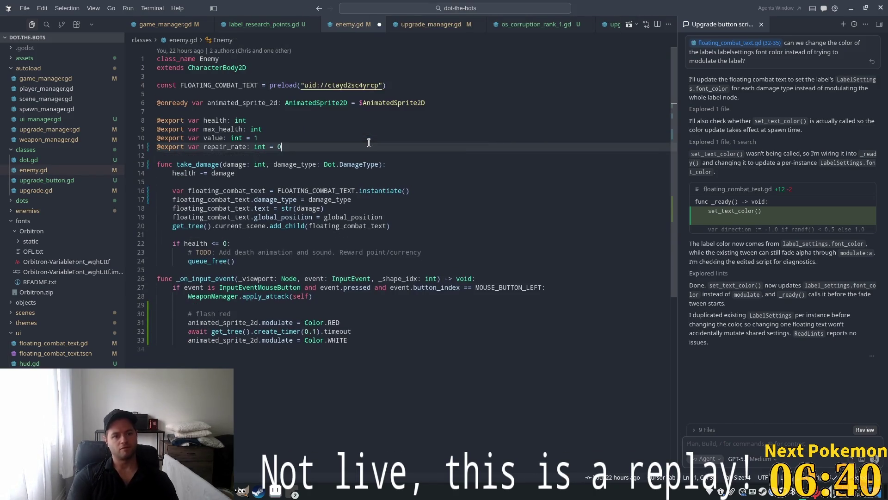
{"action": "type", "text": "@expor"}
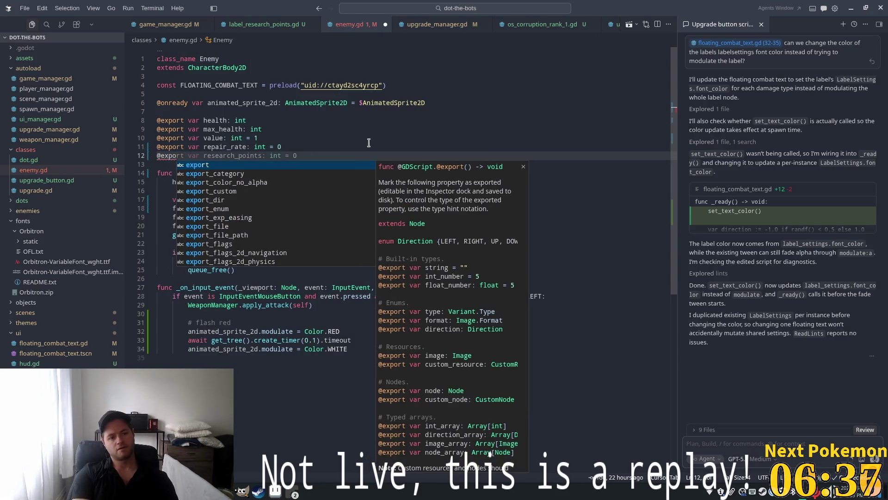
{"action": "key", "text": "Tab"}
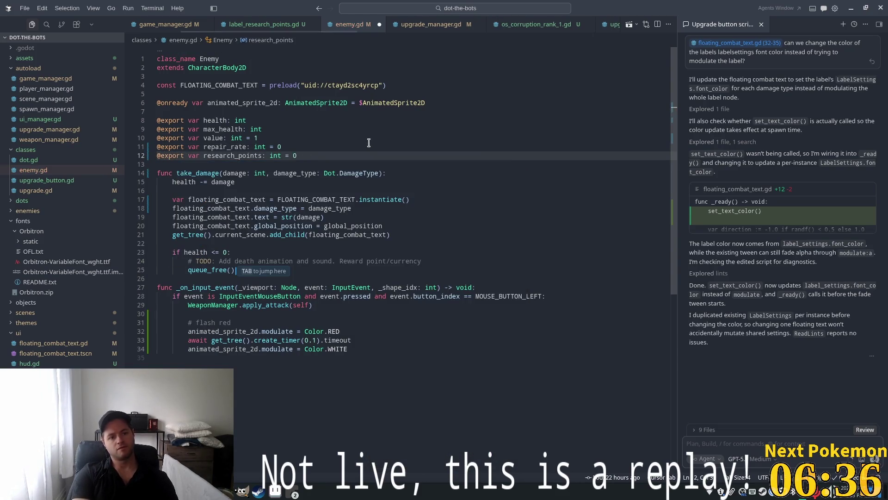
{"action": "type", "text": "1"}
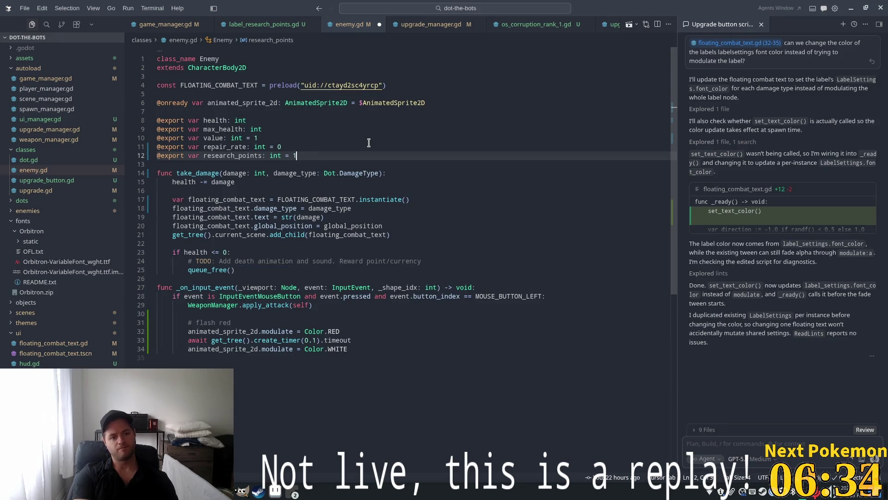
{"action": "key", "text": "Return"}
{"action": "type", "text": "@e"}
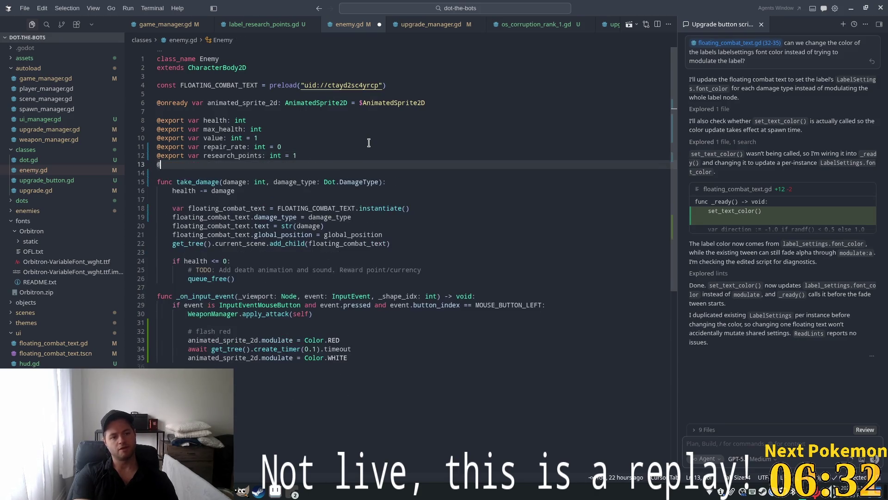
{"action": "type", "text": "xport v"}
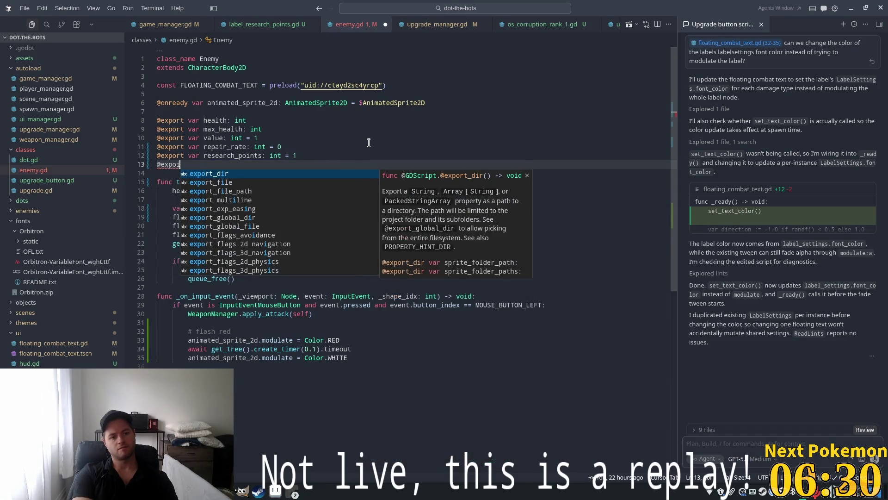
{"action": "type", "text": "ar score"}
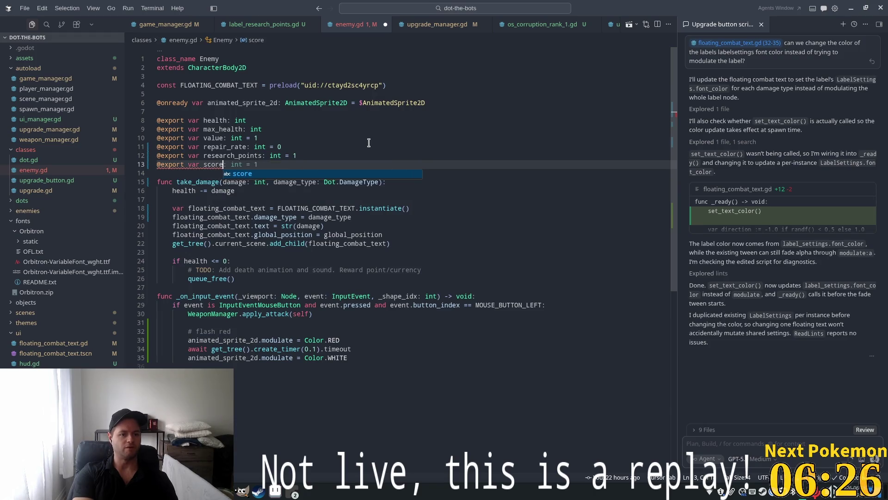
{"action": "type", "text": "_val"}
{"action": "key", "text": "Tab"}
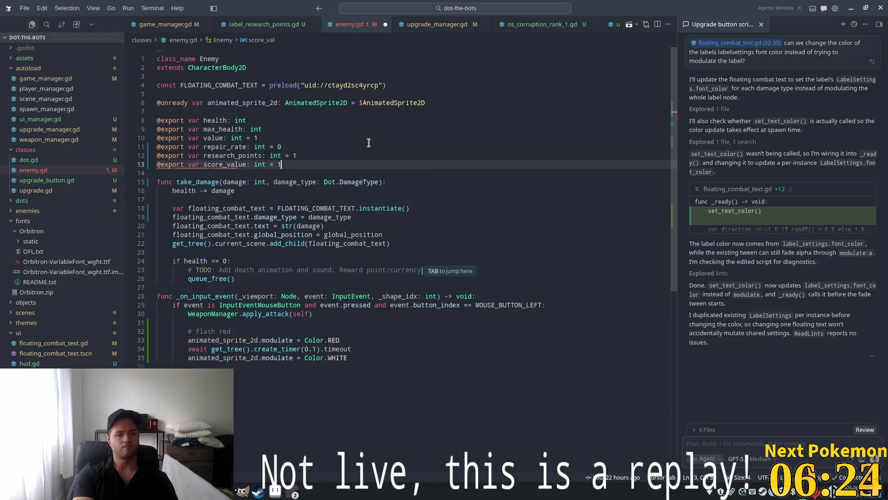
{"action": "key", "text": "ctrl+s"}
Make enemy death call GameManager.add_research_points(research_points) and add_score(score_value)
{"action": "left_click", "coordinate": [382, 132]}
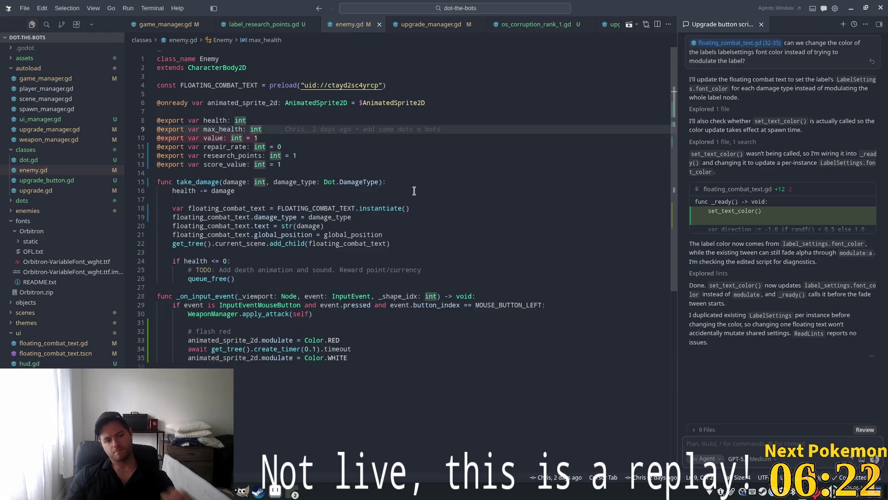
{"action": "left_click", "coordinate": [252, 270]}
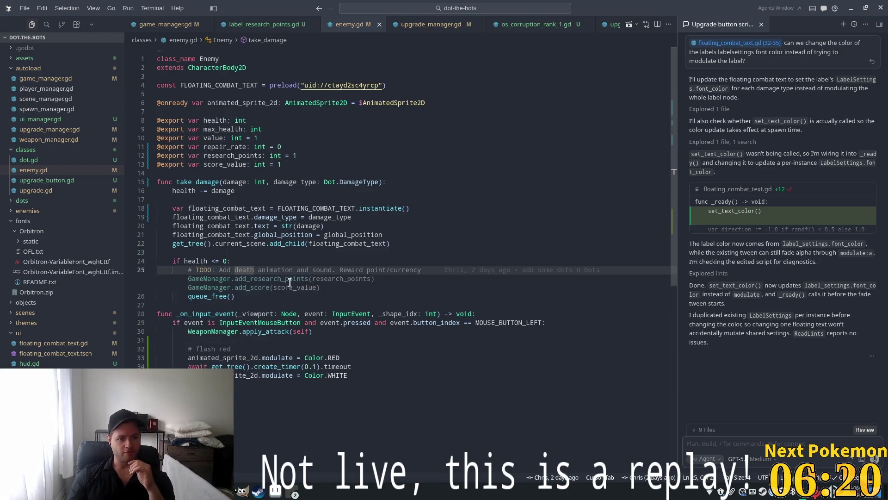
{"action": "key", "text": "Tab"}
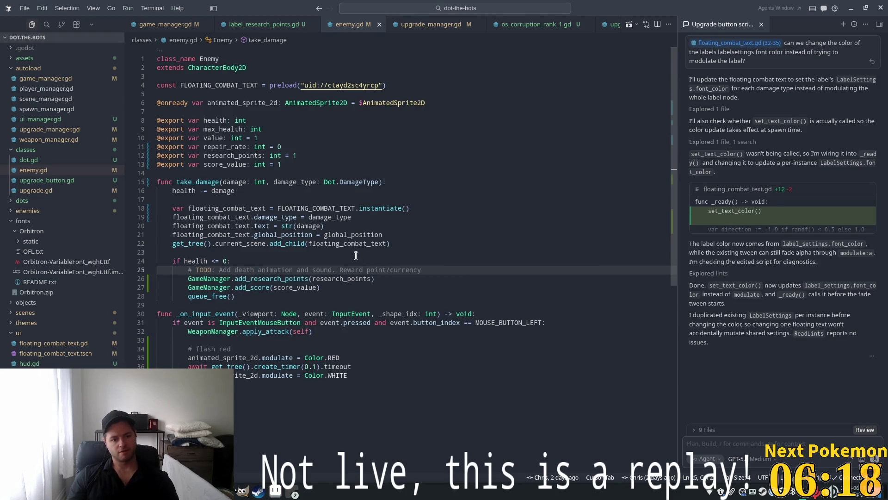
{"action": "left_click", "coordinate": [356, 253]}
{"action": "left_click", "coordinate": [208, 288], "text": "ctrl"}
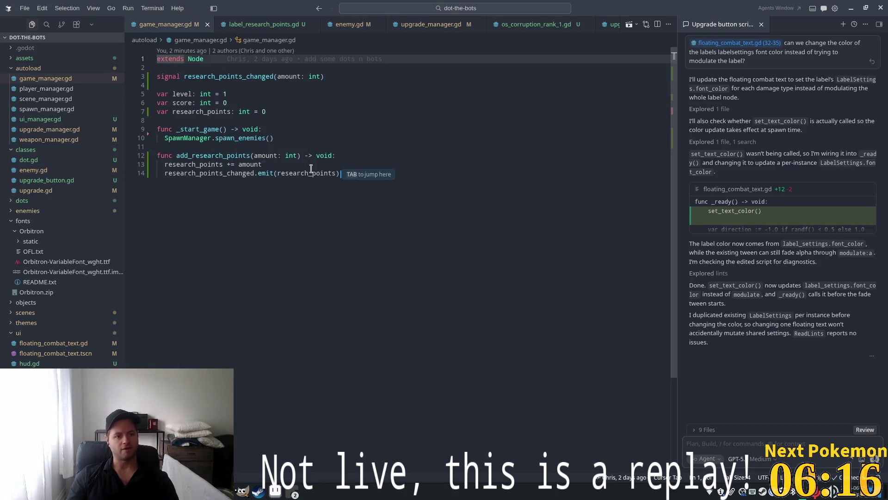
Add an add_score function and a score_changed(amount: int) signal to game_manager.gd
{"action": "key", "text": "Return"}
{"action": "key", "text": "Return"}
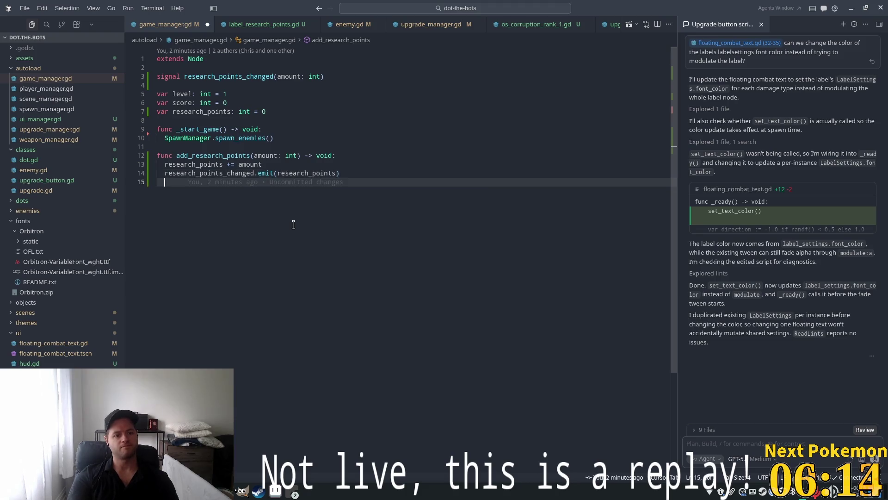
{"action": "type", "text": "fun"}
{"action": "key", "text": "Tab"}
{"action": "key", "text": "Tab"}
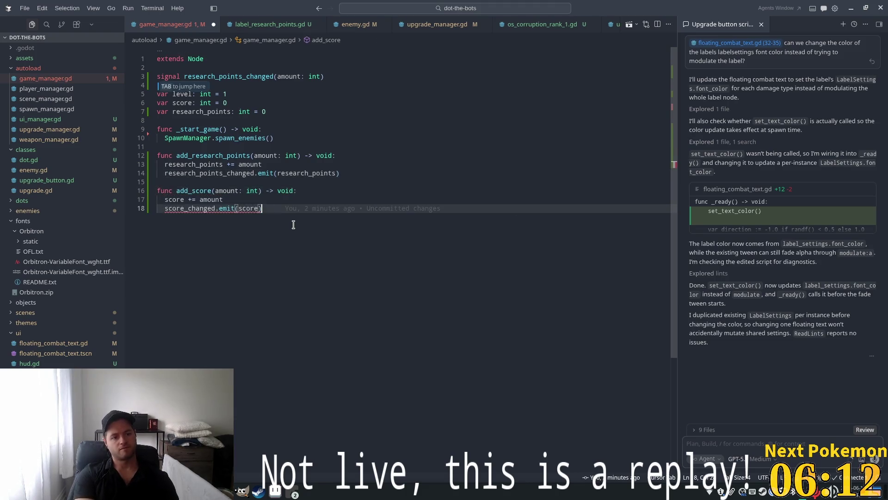
{"action": "key", "text": "Tab"}
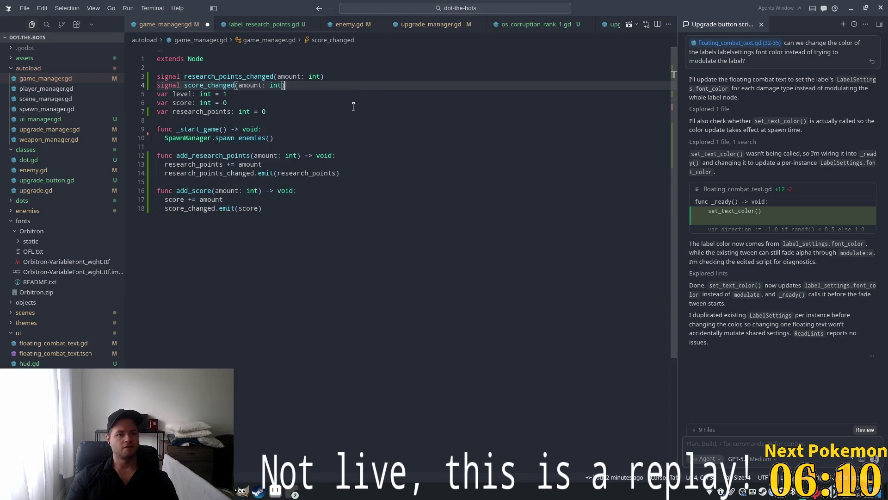
{"action": "key", "text": "Tab"}
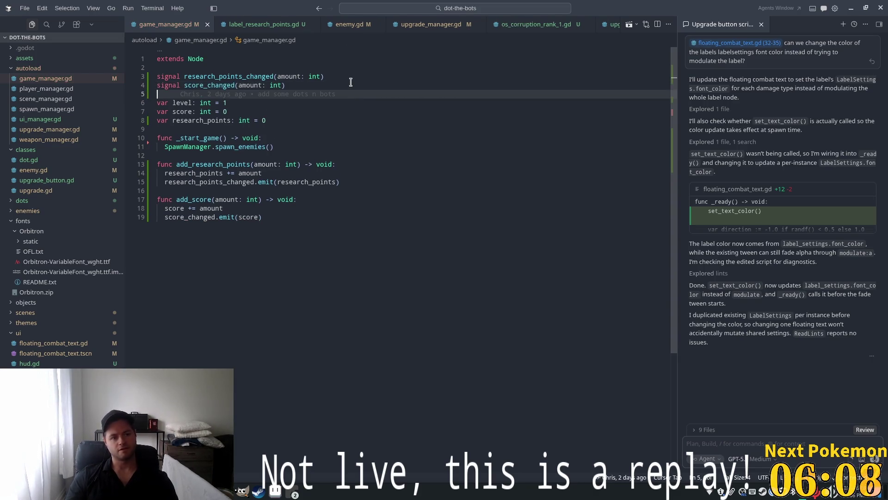
{"action": "key", "text": "alt+Tab"}
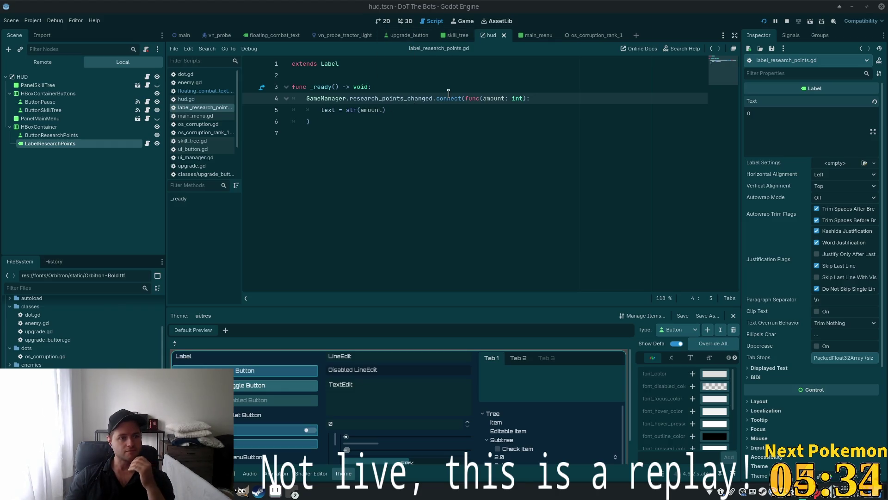
Leave label_research_points.gd and show the hud scene in the 2D editor
{"action": "mouse_move", "coordinate": [449, 93]}
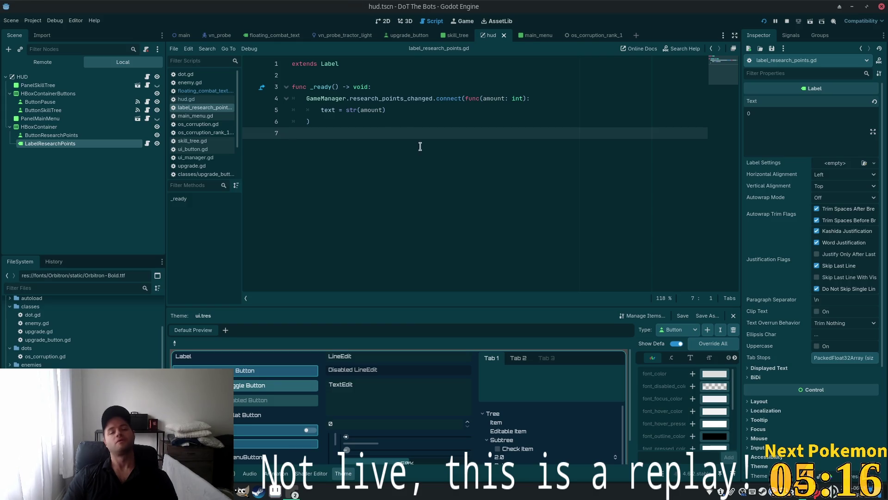
{"action": "left_click", "coordinate": [398, 87]}
{"action": "left_click", "coordinate": [392, 134]}
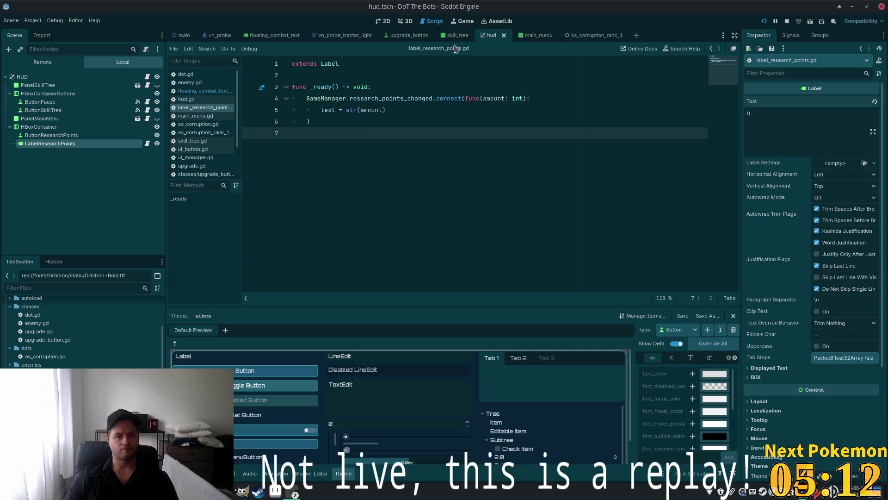
{"action": "left_click", "coordinate": [382, 21]}
{"action": "scroll", "coordinate": [407, 228], "scroll_direction": "down", "scroll_amount": 12}
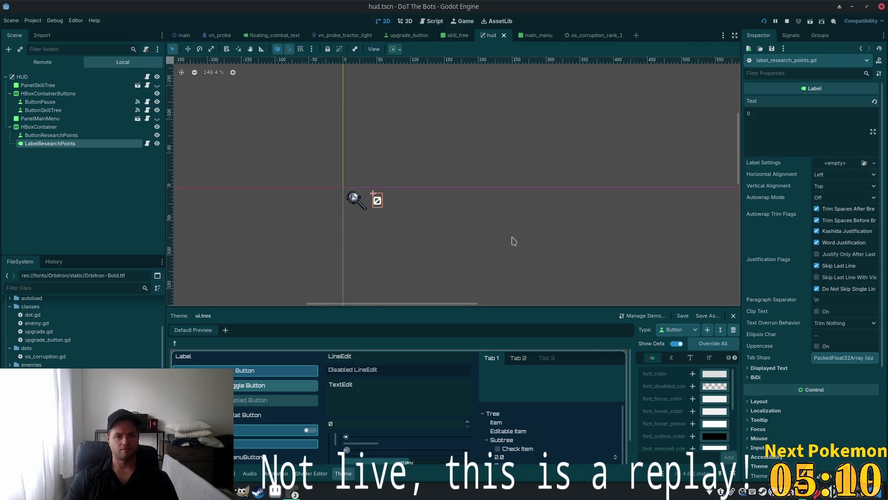
Rename the HUD's research-points HBoxContainer to HBoxContainerResearchPoints
{"action": "scroll", "coordinate": [341, 110], "scroll_direction": "down", "scroll_amount": 1}
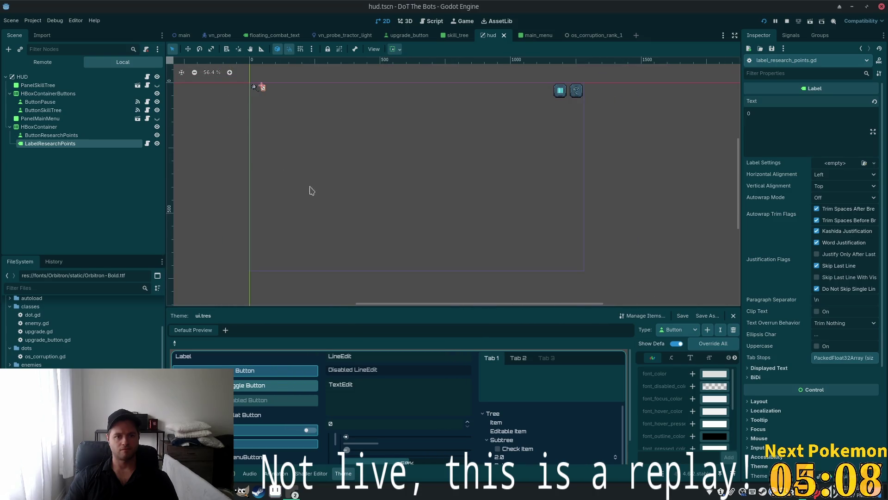
{"action": "left_click", "coordinate": [51, 127]}
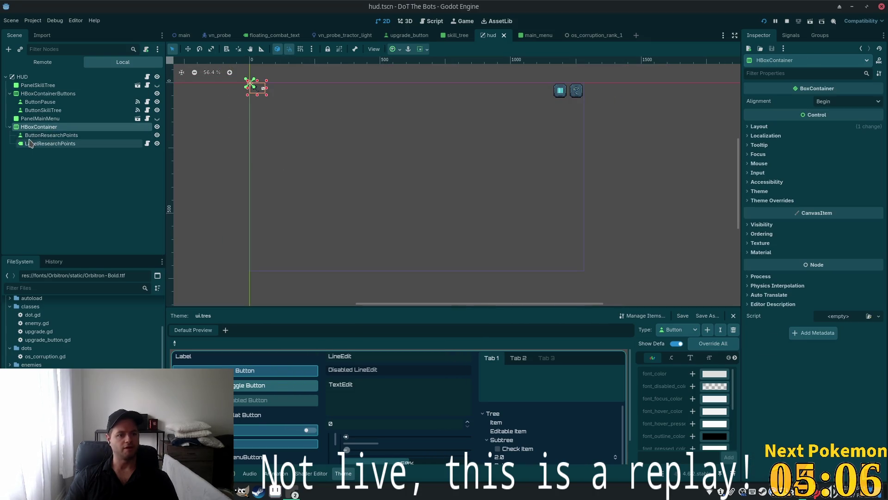
{"action": "left_click", "coordinate": [49, 135]}
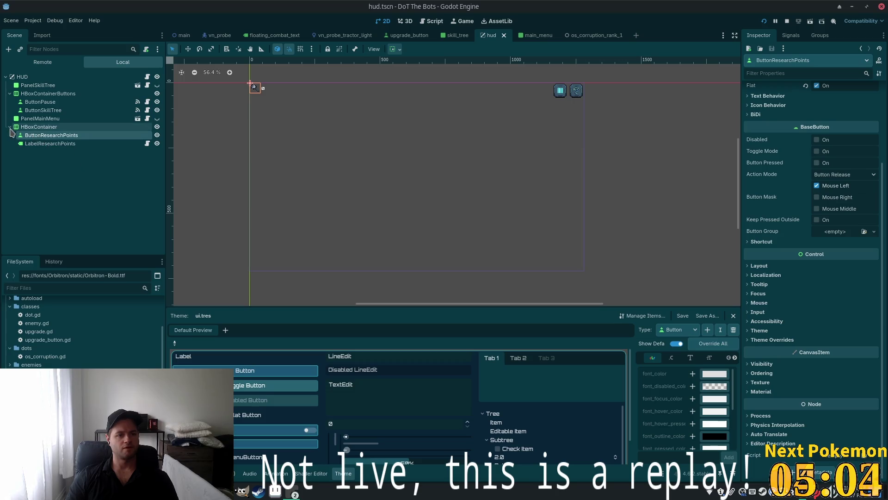
{"action": "left_click", "coordinate": [72, 127]}
{"action": "left_click", "coordinate": [76, 128]}
{"action": "key", "text": "Escape"}
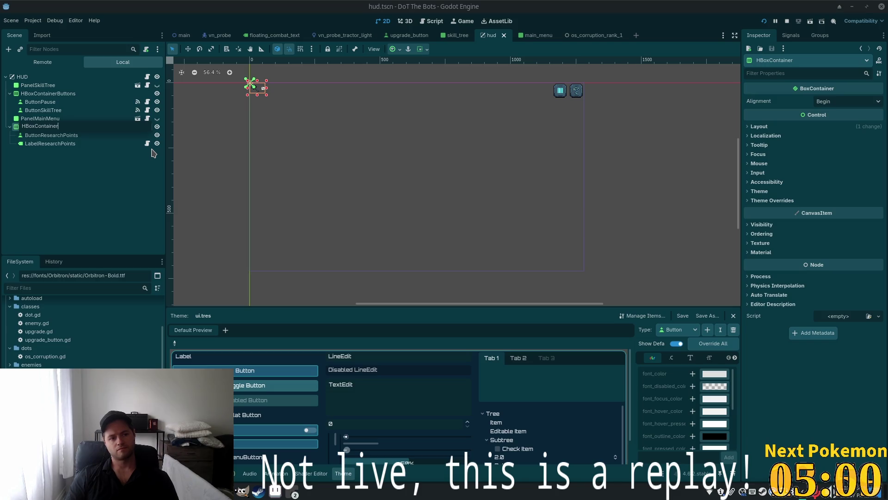
{"action": "type", "text": "ResearchPo"}
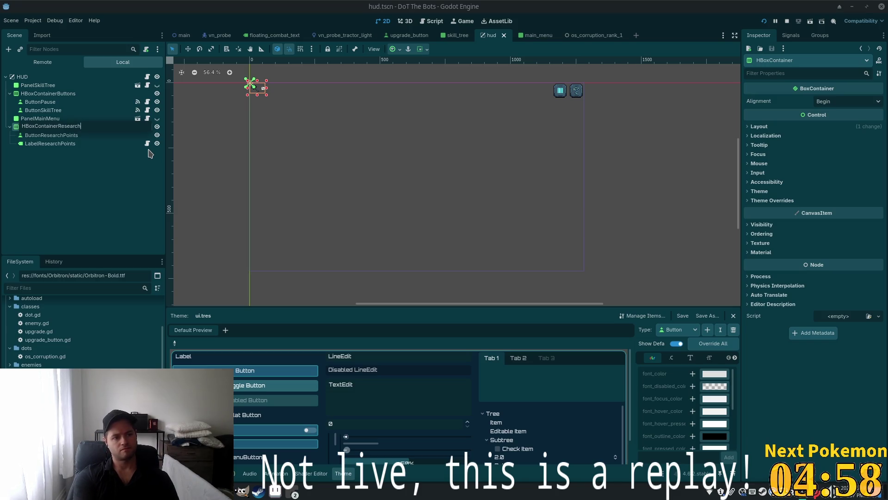
{"action": "type", "text": "ints"}
{"action": "key", "text": "Return"}
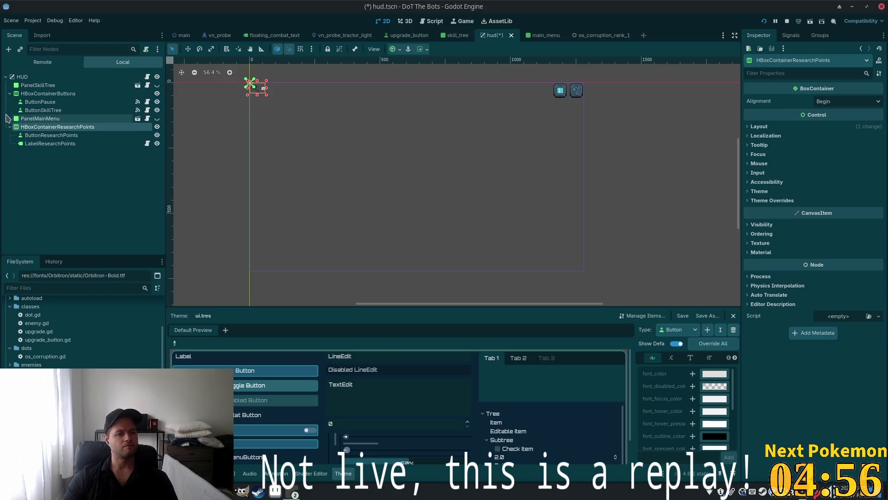
{"action": "left_click", "coordinate": [23, 77]}
Create a new HBoxContainer as a child of the HUD node
{"action": "key", "text": "ctrl+a"}
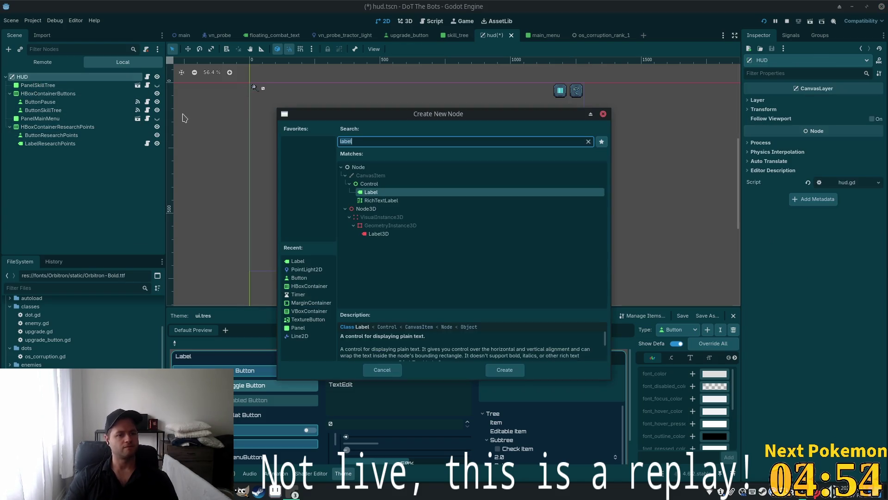
{"action": "type", "text": "hbox"}
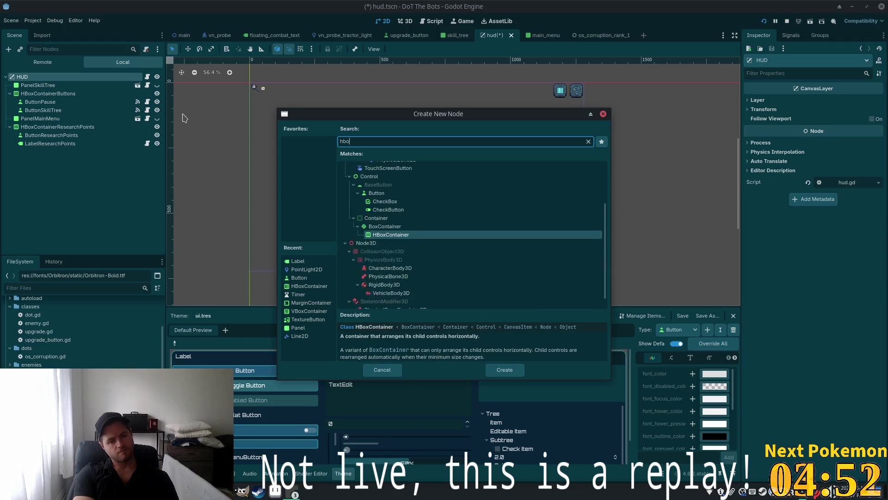
{"action": "key", "text": "Return"}
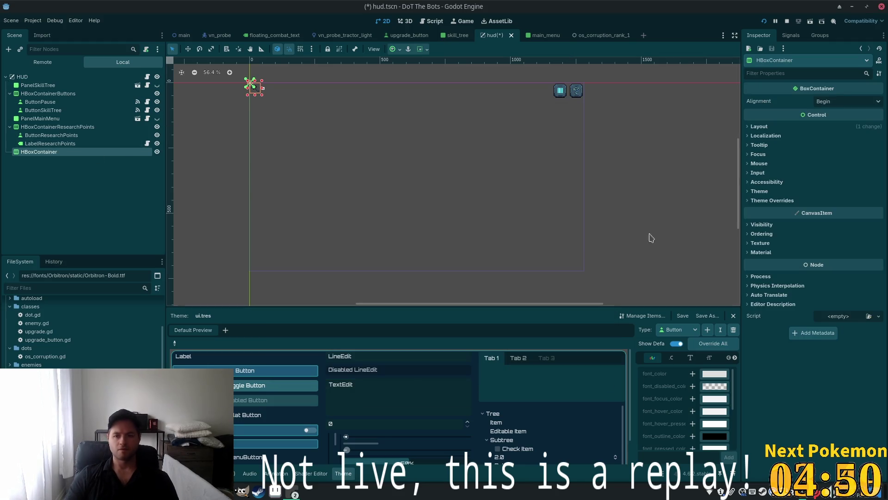
Set the new container's Alignment to Center and its anchor preset to Center Top
{"action": "left_click", "coordinate": [833, 102]}
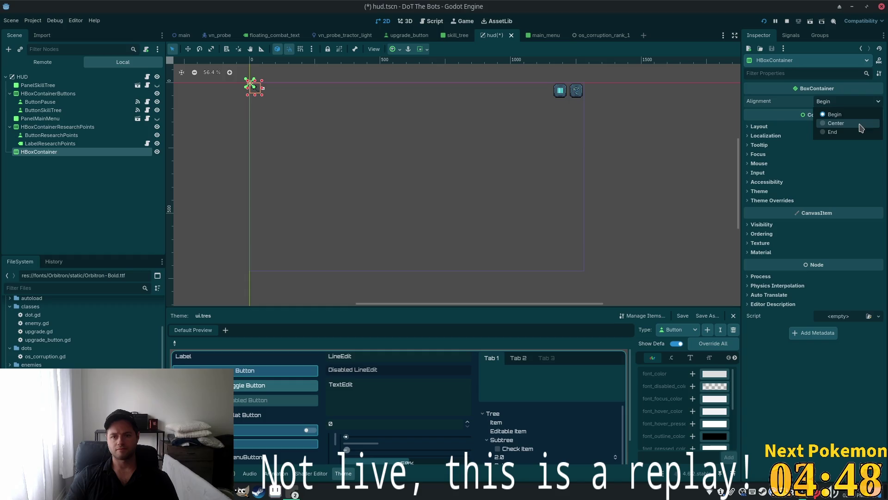
{"action": "left_click", "coordinate": [861, 126]}
{"action": "left_click", "coordinate": [793, 129]}
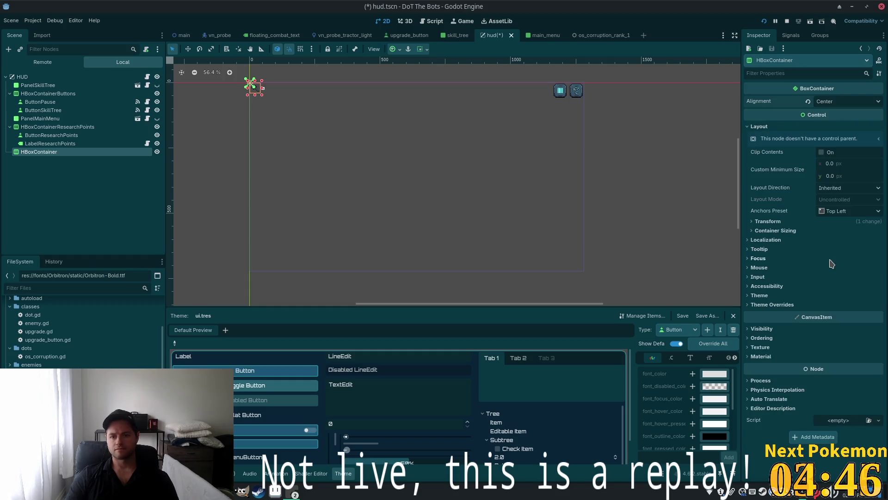
{"action": "left_click", "coordinate": [851, 211]}
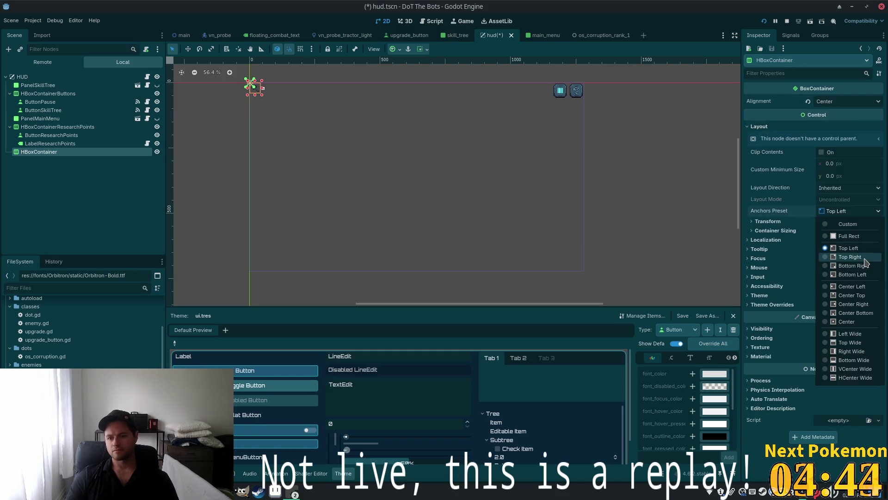
{"action": "left_click", "coordinate": [874, 295]}
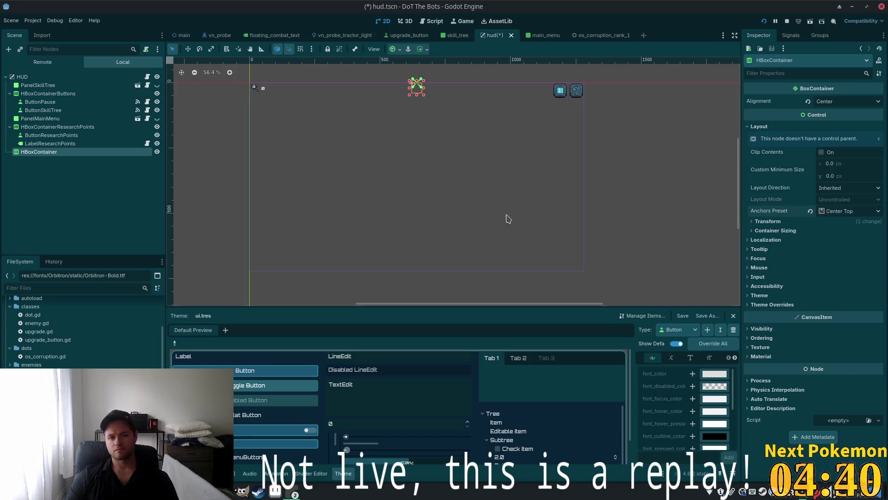
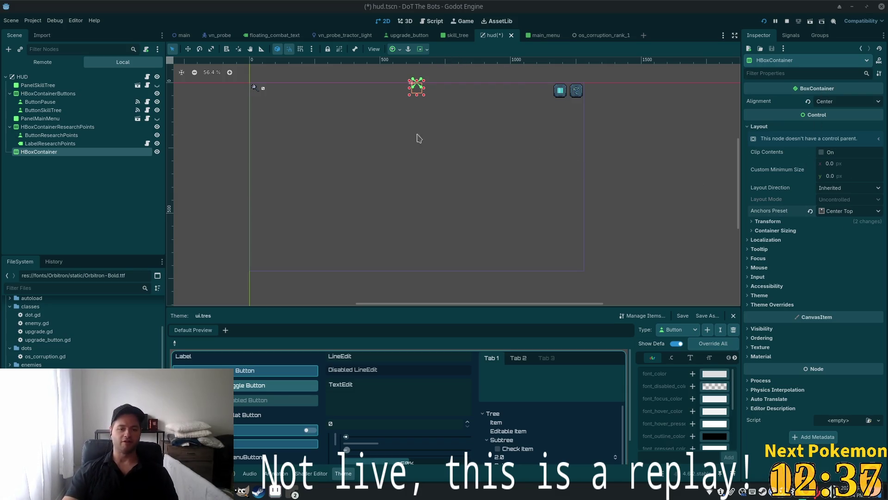
Select HBoxContainer, search the Create New Node list for 'Label', and create it as a child
{"action": "scroll", "coordinate": [361, 88], "scroll_direction": "up", "scroll_amount": 2}
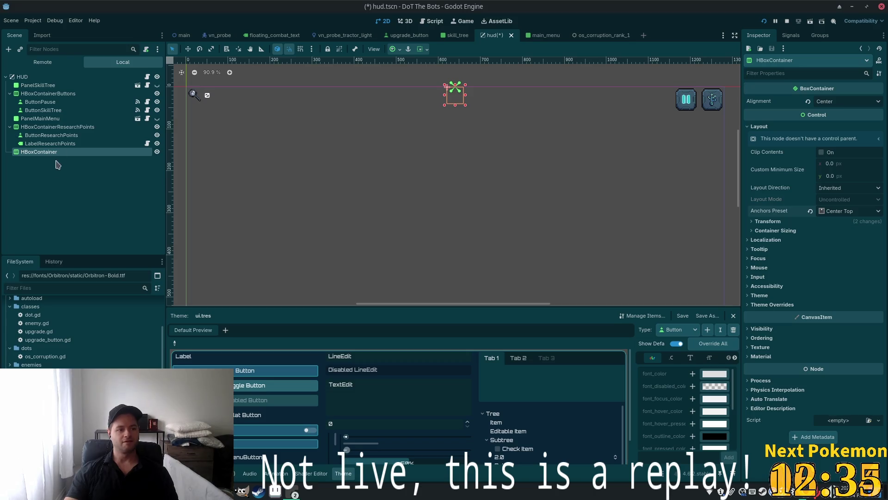
{"action": "left_click", "coordinate": [52, 144]}
{"action": "left_click", "coordinate": [55, 152]}
{"action": "key", "text": "ctrl+a"}
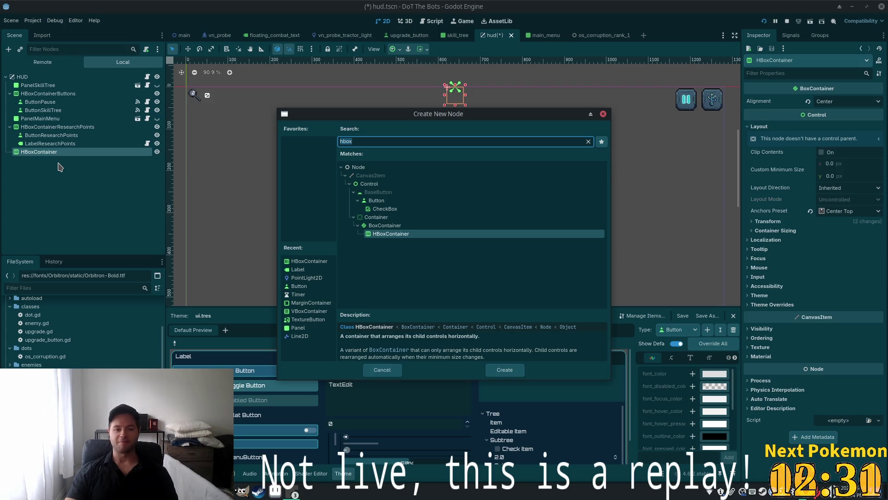
{"action": "type", "text": "la"}
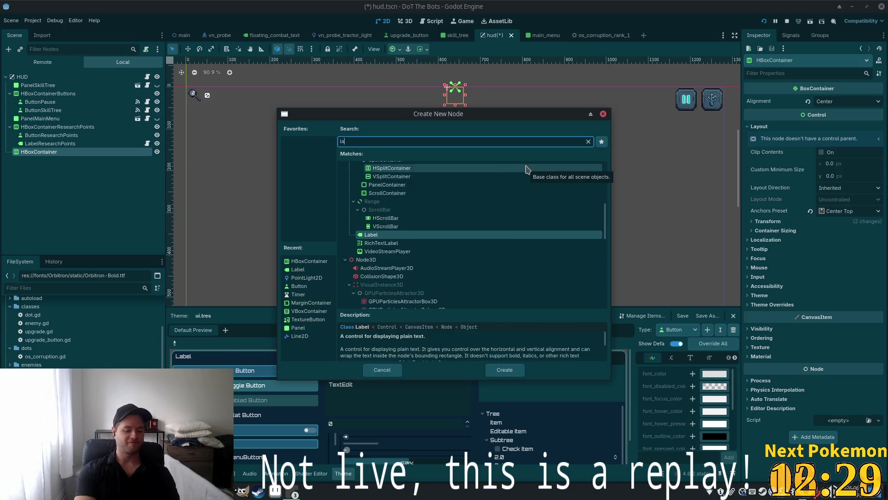
{"action": "type", "text": "ve"}
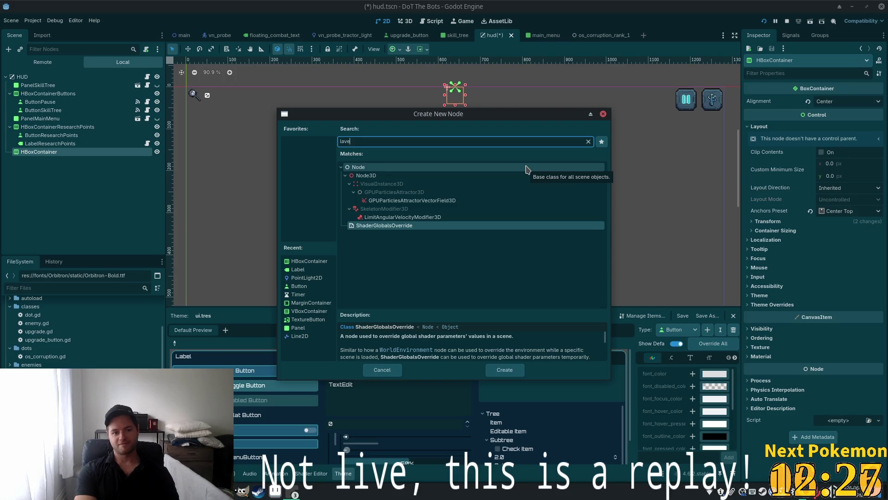
{"action": "type", "text": "l"}
{"action": "key", "text": "BackSpace"}
{"action": "key", "text": "BackSpace"}
{"action": "key", "text": "BackSpace"}
{"action": "type", "text": "bel"}
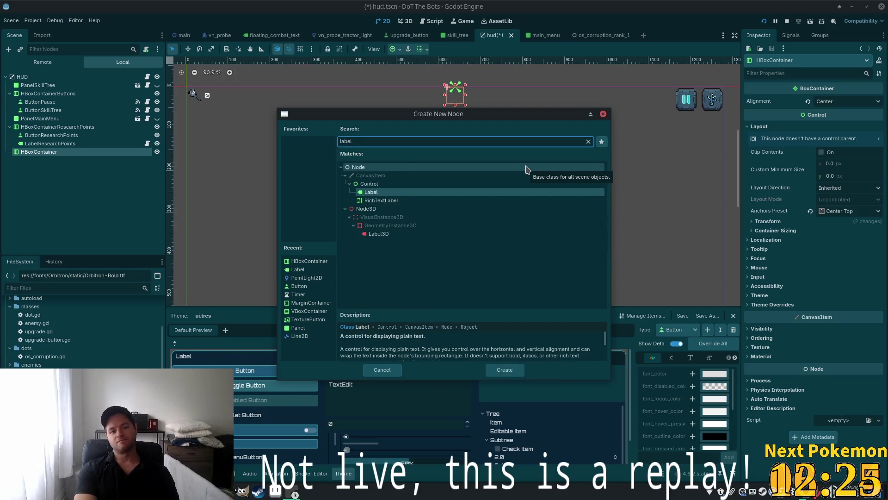
{"action": "key", "text": "Return"}
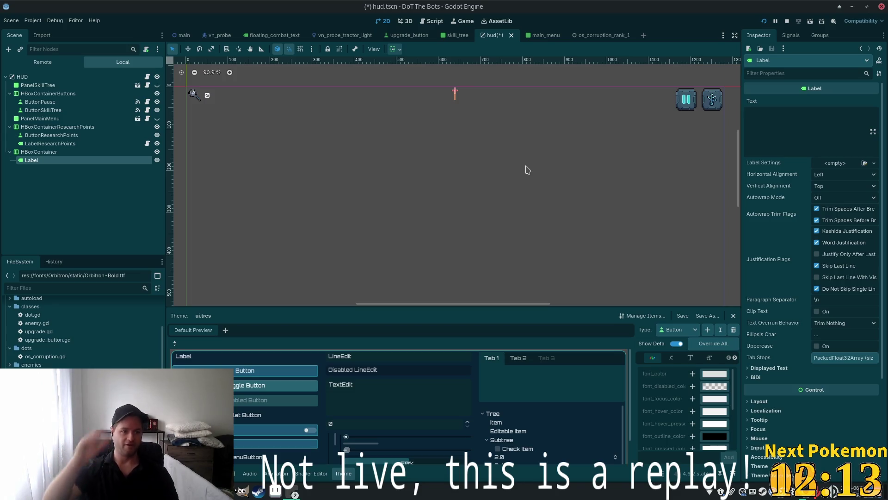
Rename HBoxContainer to HBoxContainerScore
{"action": "left_click", "coordinate": [60, 153]}
{"action": "left_click", "coordinate": [80, 153]}
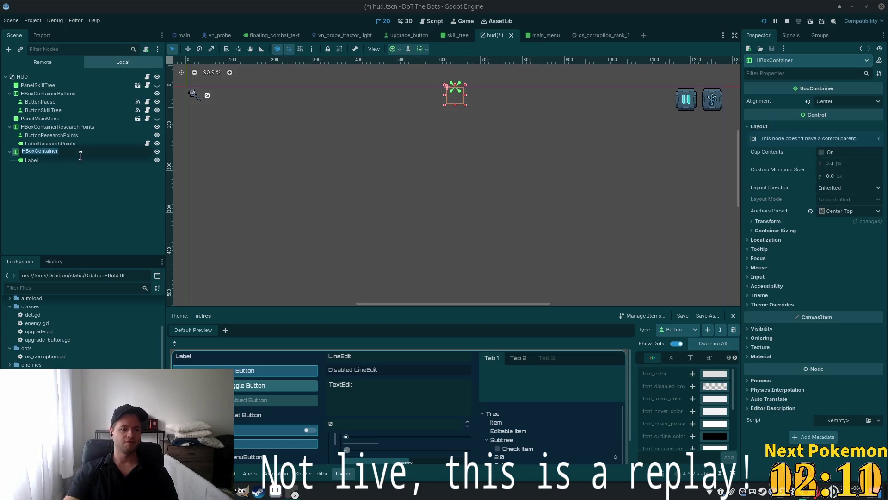
{"action": "key", "text": "End"}
{"action": "type", "text": "Score"}
{"action": "key", "text": "Return"}
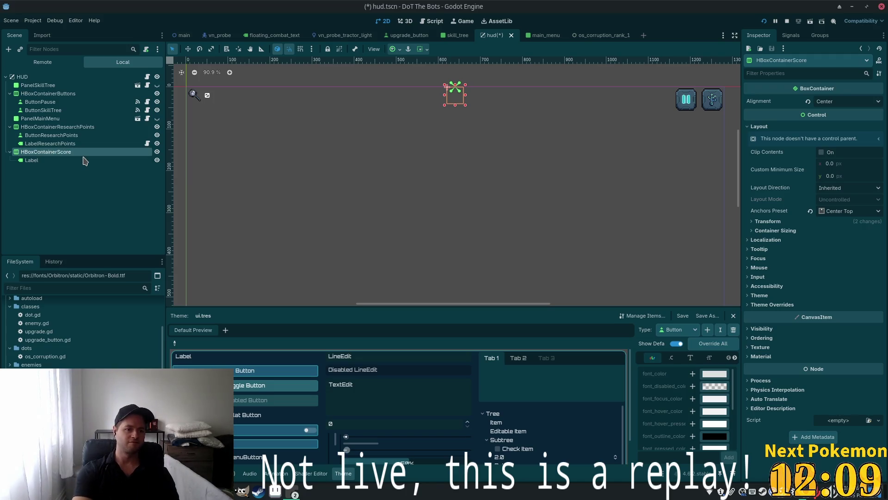
Rename the Label child to LabelScore
{"action": "left_click", "coordinate": [47, 160]}
{"action": "left_click", "coordinate": [74, 160]}
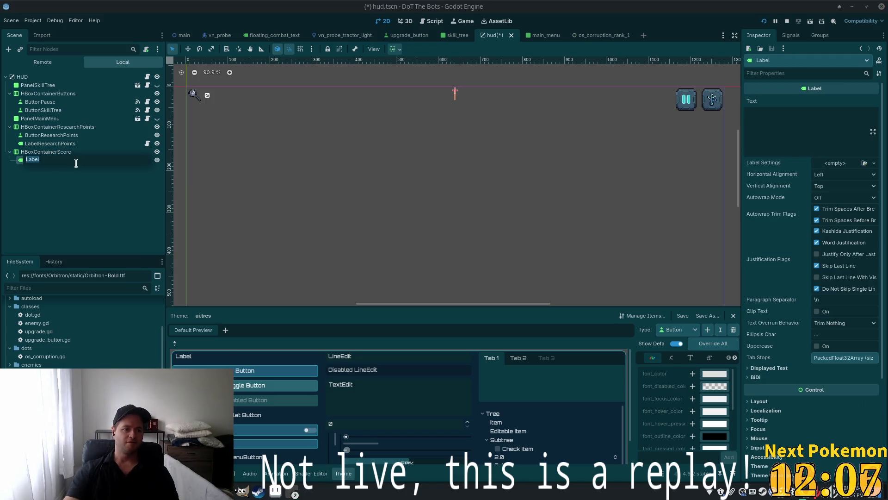
{"action": "key", "text": "End"}
{"action": "type", "text": "Scpr"}
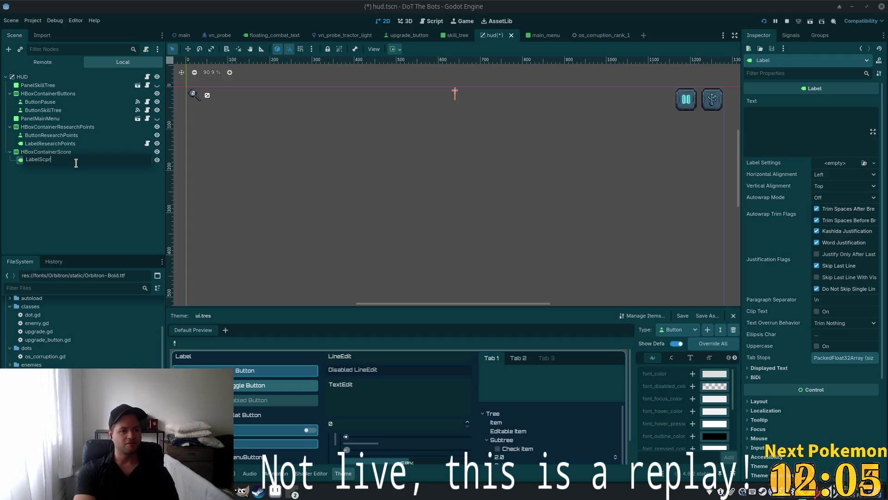
{"action": "key", "text": "BackSpace"}
{"action": "key", "text": "BackSpace"}
{"action": "type", "text": "o"}
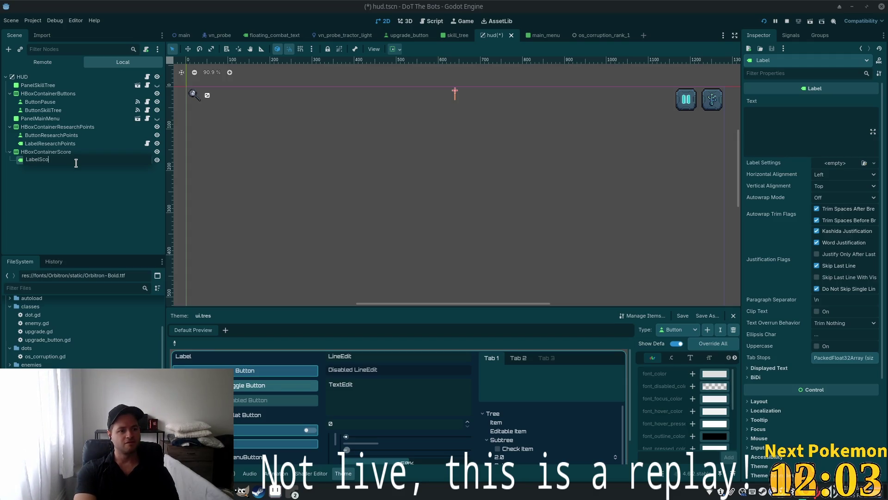
{"action": "type", "text": "re"}
{"action": "key", "text": "Return"}
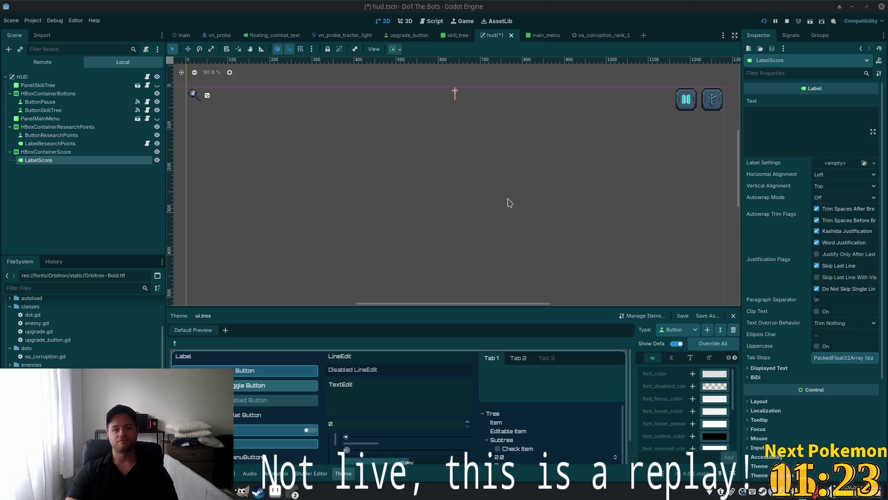
Set LabelScore's Text property to 0
{"action": "left_click", "coordinate": [761, 119]}
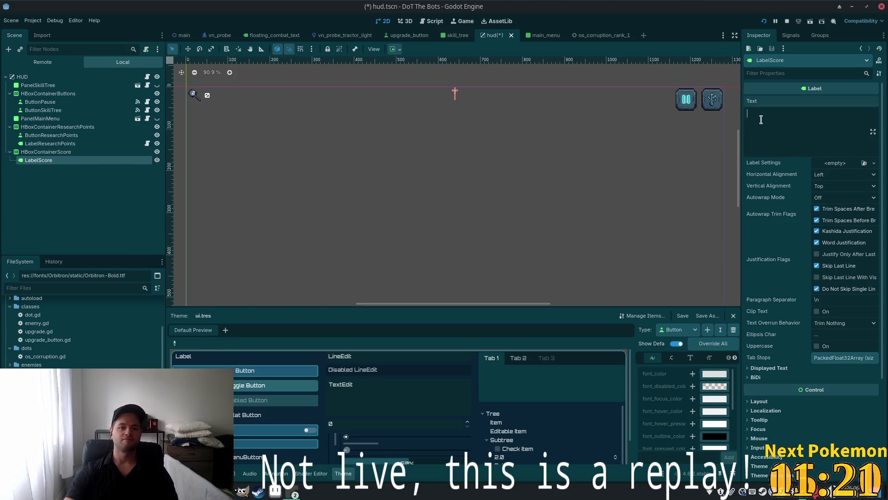
{"action": "type", "text": "0"}
{"action": "scroll", "coordinate": [859, 264], "scroll_direction": "down", "scroll_amount": 2}
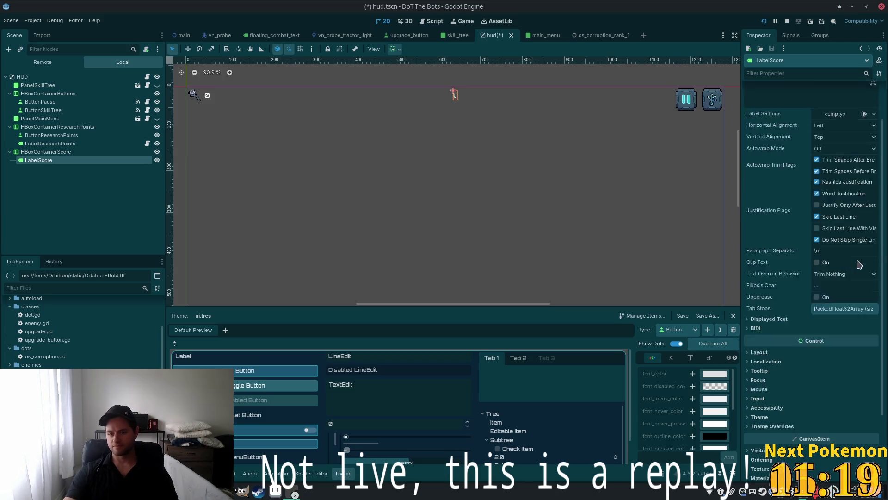
{"action": "scroll", "coordinate": [859, 264], "scroll_direction": "down", "scroll_amount": 4}
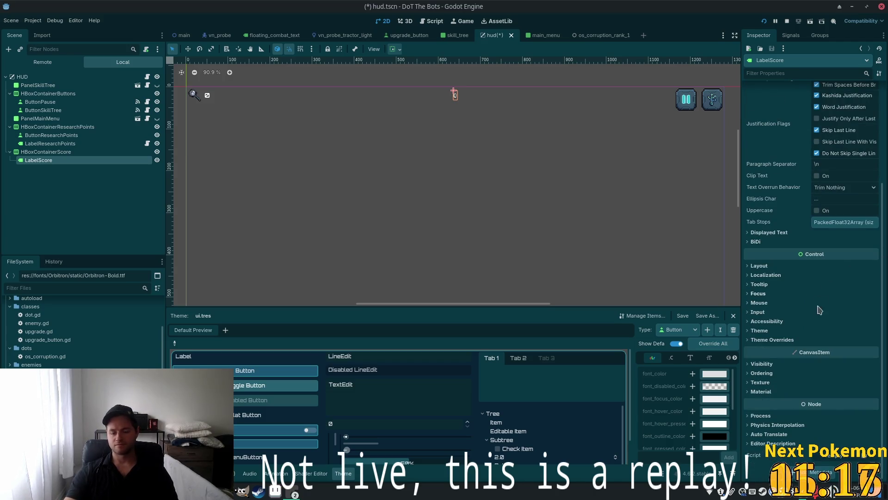
Assign the ui.tres theme to LabelScore via Quick Load and save the hud scene
{"action": "left_click", "coordinate": [792, 330]}
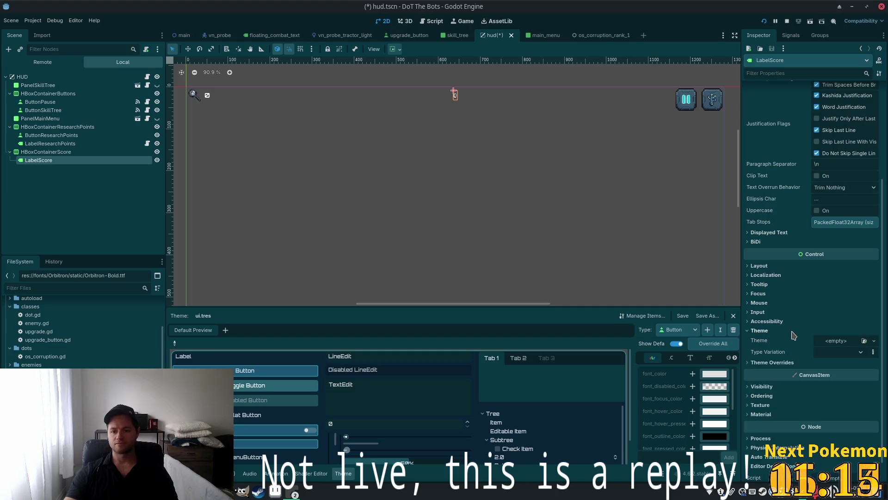
{"action": "left_click", "coordinate": [838, 341]}
{"action": "left_click", "coordinate": [855, 361]}
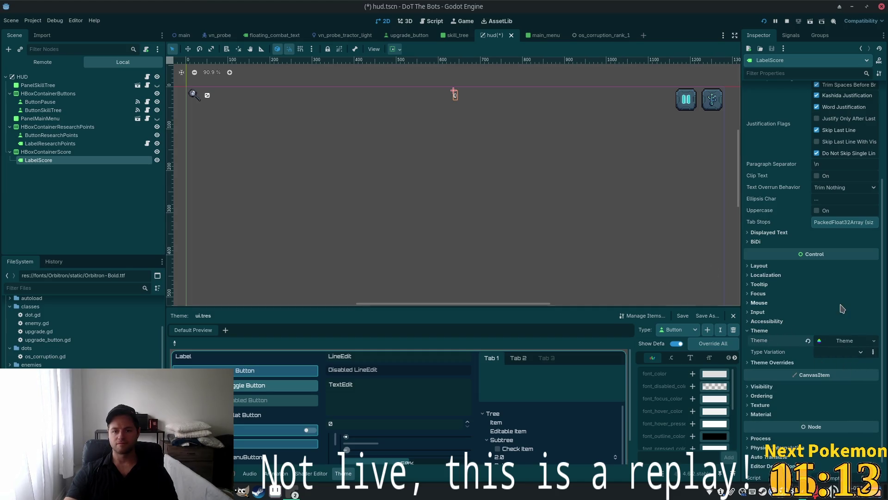
{"action": "left_click", "coordinate": [808, 341]}
{"action": "left_click", "coordinate": [837, 341]}
{"action": "left_click", "coordinate": [851, 378]}
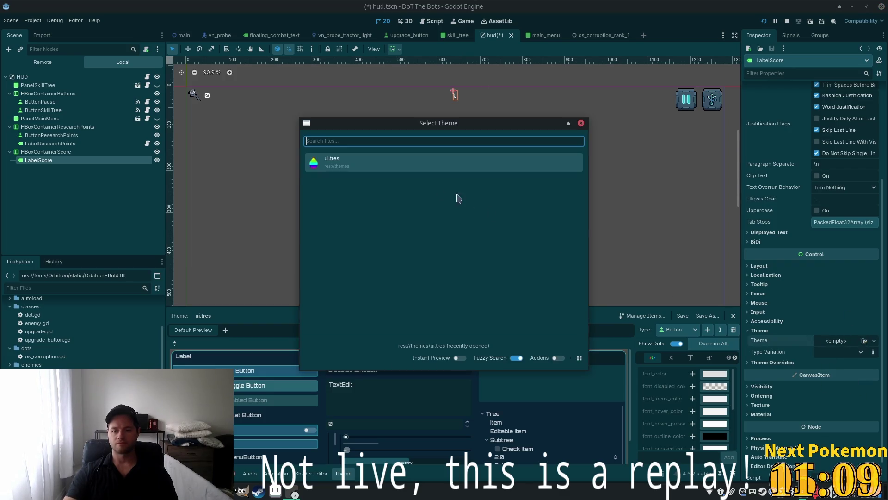
{"action": "double_click", "coordinate": [341, 159]}
{"action": "left_click", "coordinate": [339, 159]}
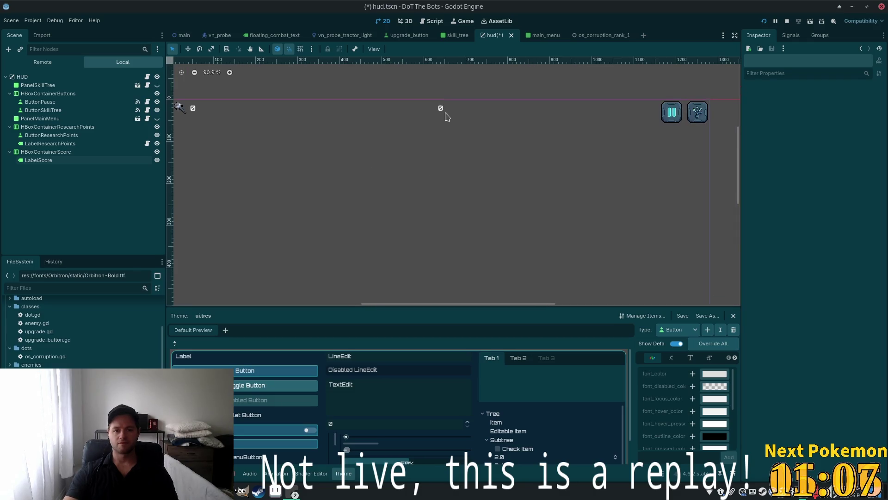
{"action": "scroll", "coordinate": [440, 139], "scroll_direction": "down", "scroll_amount": 3}
{"action": "key", "text": "ctrl+s"}
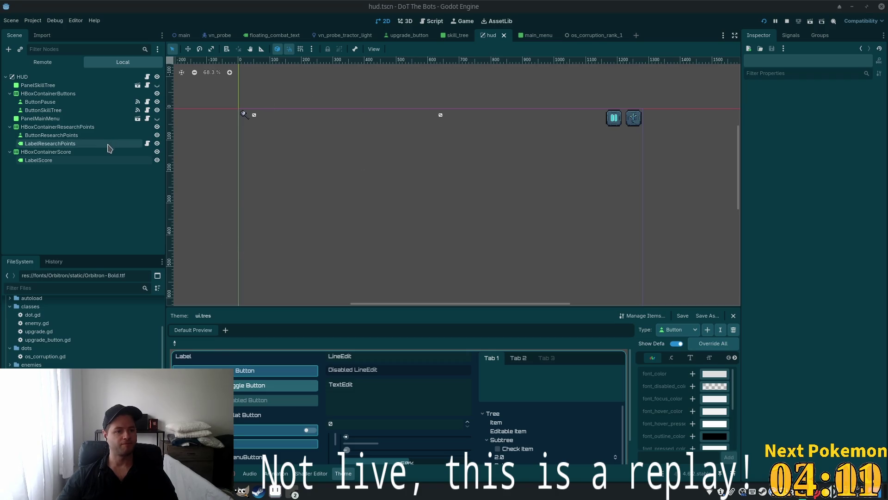
Select the LabelScore node in the hud scene tree
{"action": "left_click", "coordinate": [50, 161]}
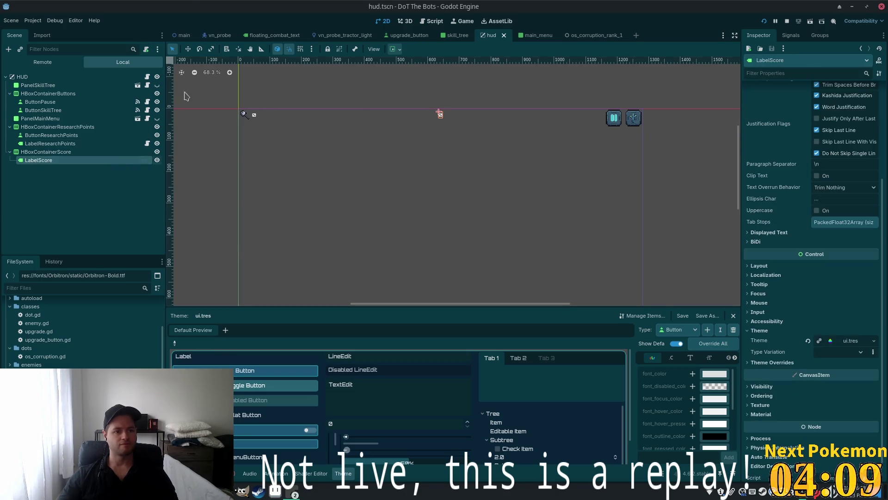
Attach a new res://ui/label_score.gd script to LabelScore with an empty _ready() function, and save
{"action": "left_click", "coordinate": [146, 49]}
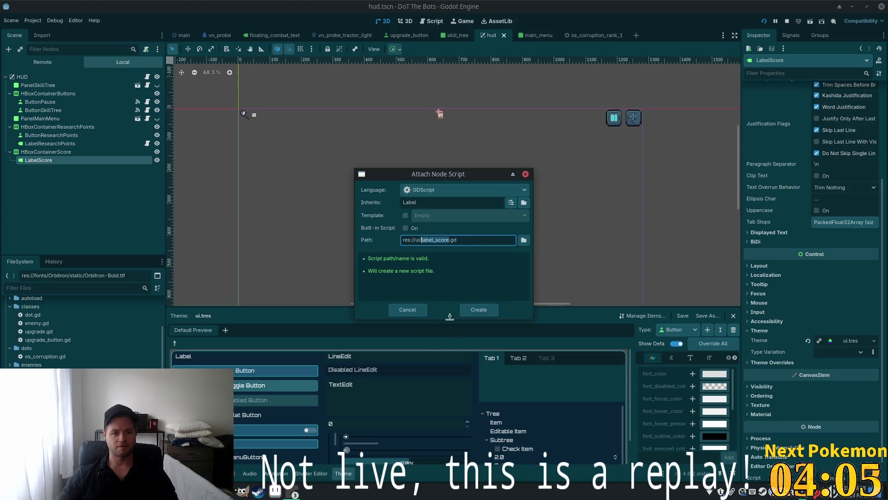
{"action": "left_click", "coordinate": [473, 316]}
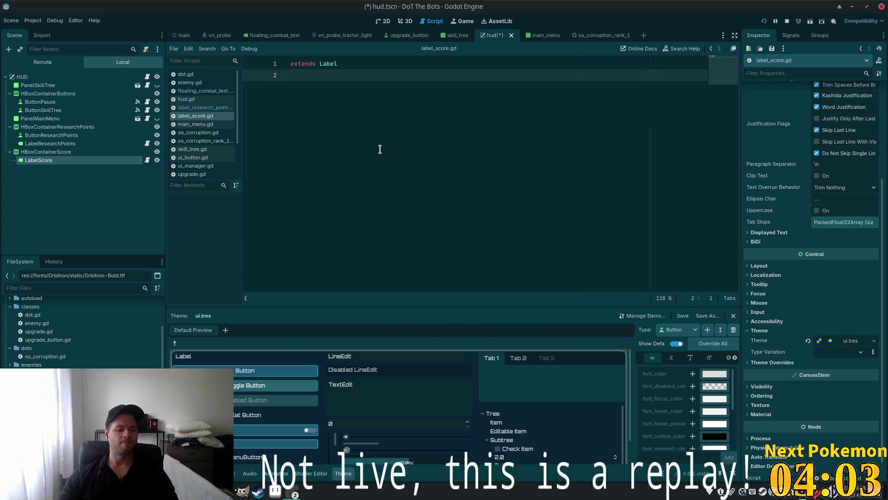
{"action": "type", "text": "func _"}
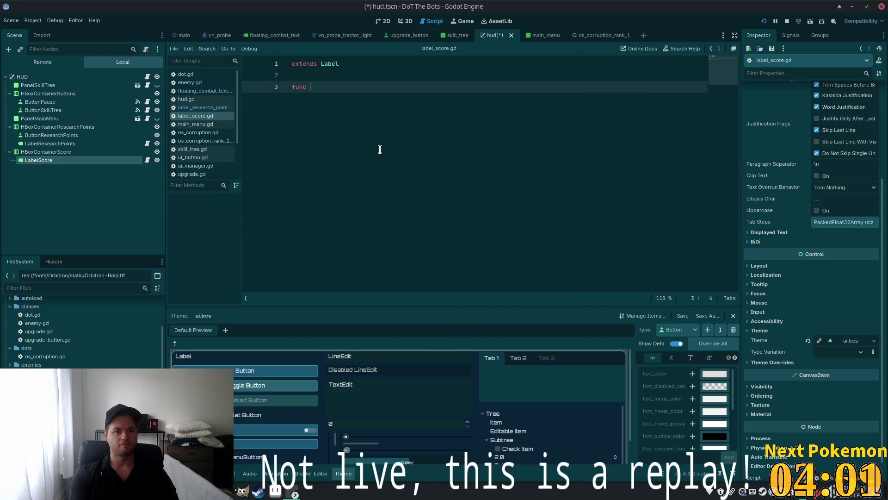
{"action": "type", "text": "re"}
{"action": "key", "text": "Return"}
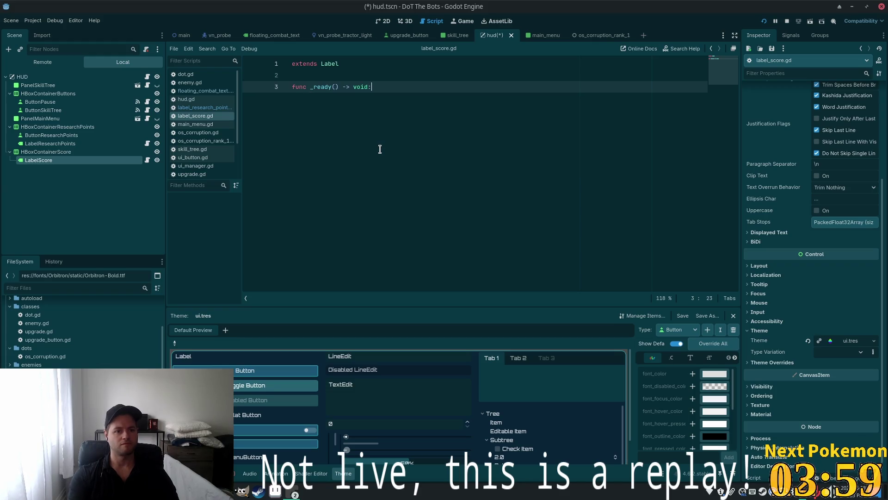
{"action": "key", "text": "Return"}
{"action": "key", "text": "ctrl+s"}
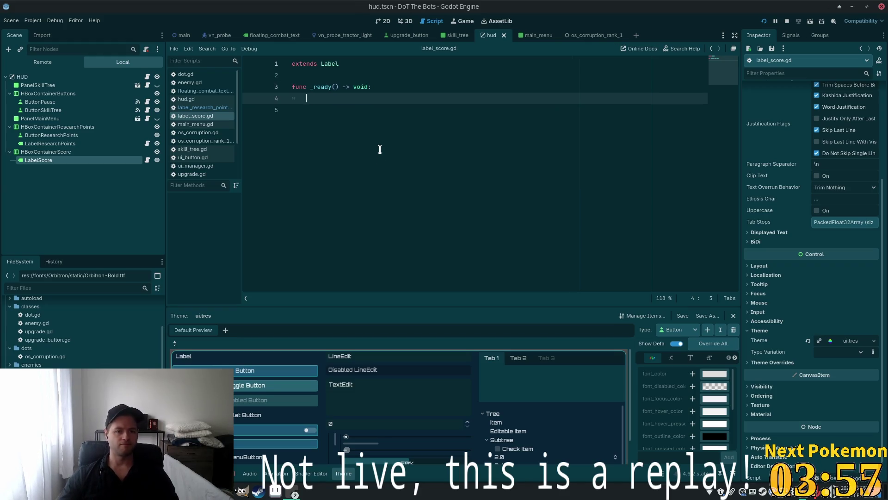
{"action": "key", "text": "alt+Tab"}
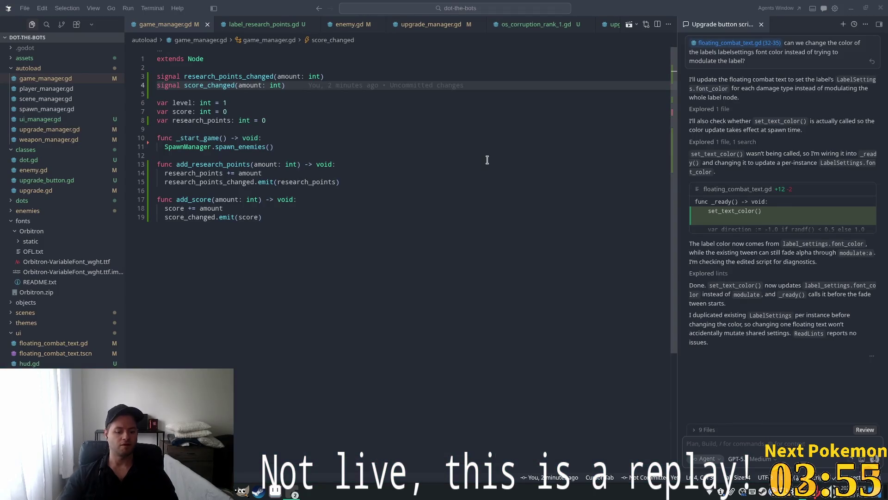
Dismiss Godot's resource dialog, switch to Cursor and open label_score.gd
{"action": "key", "text": "alt+Tab"}
{"action": "key", "text": "shift+alt+o"}
{"action": "key", "text": "Escape"}
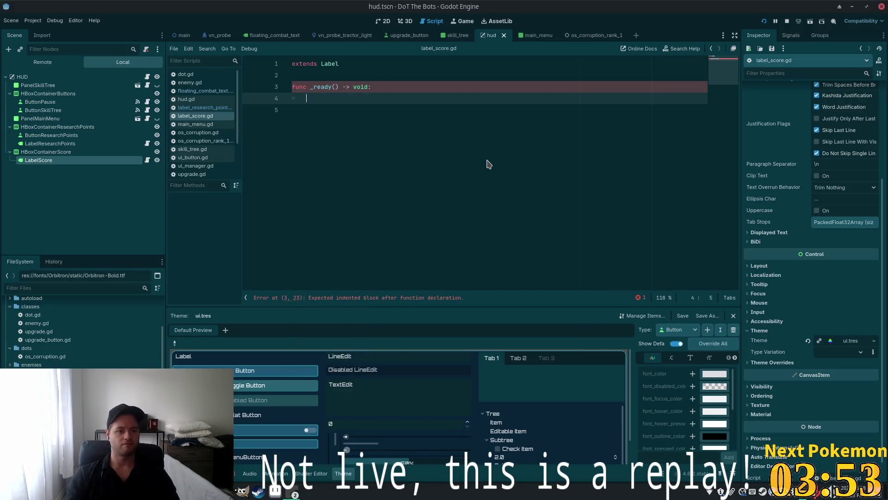
{"action": "type", "text": "`"}
{"action": "key", "text": "alt+Tab"}
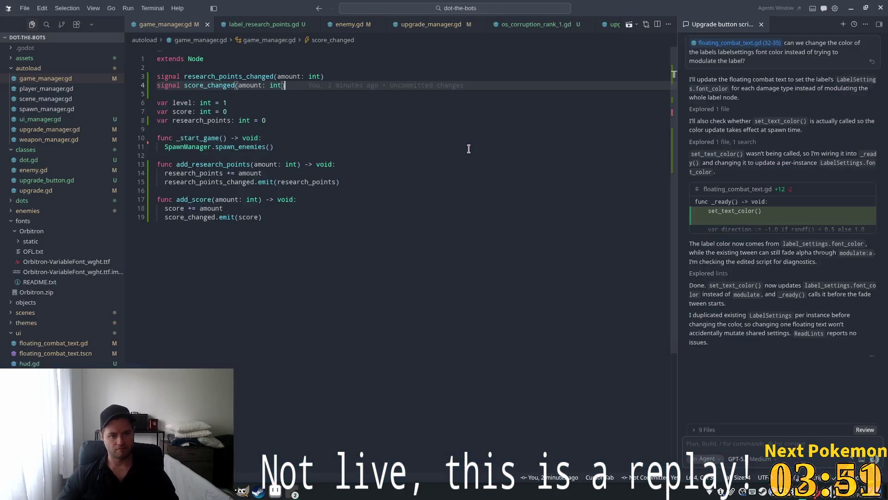
{"action": "key", "text": "ctrl+p"}
{"action": "type", "text": "laber"}
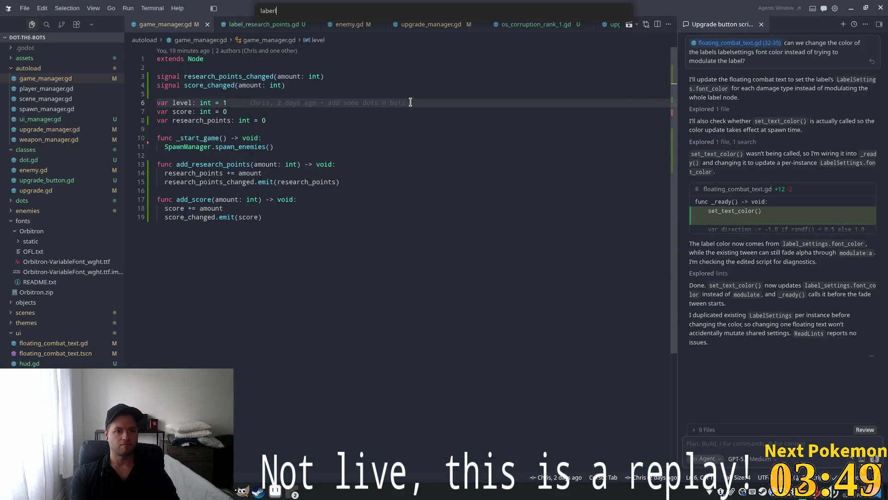
{"action": "key", "text": "BackSpace"}
{"action": "key", "text": "Down"}
{"action": "key", "text": "Return"}
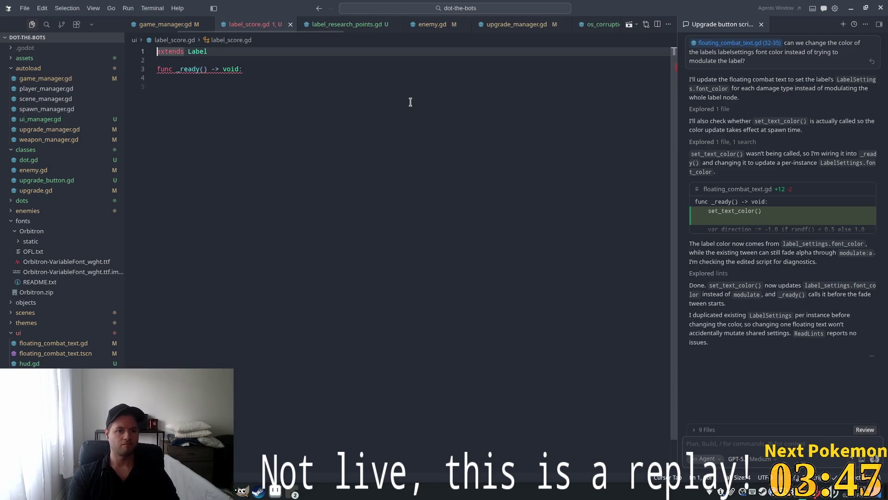
In _ready, accept the suggested score_changed connection that sets the label text, and save
{"action": "left_click", "coordinate": [362, 88]}
{"action": "key", "text": "Up"}
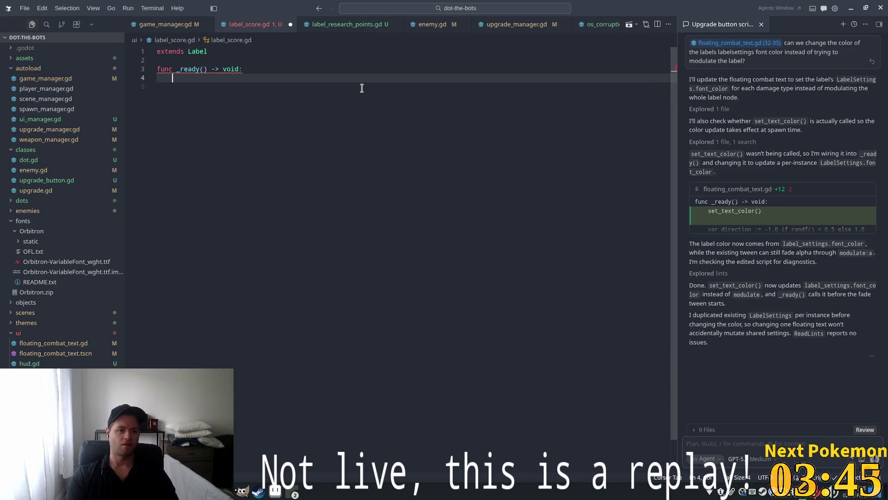
{"action": "key", "text": "Tab"}
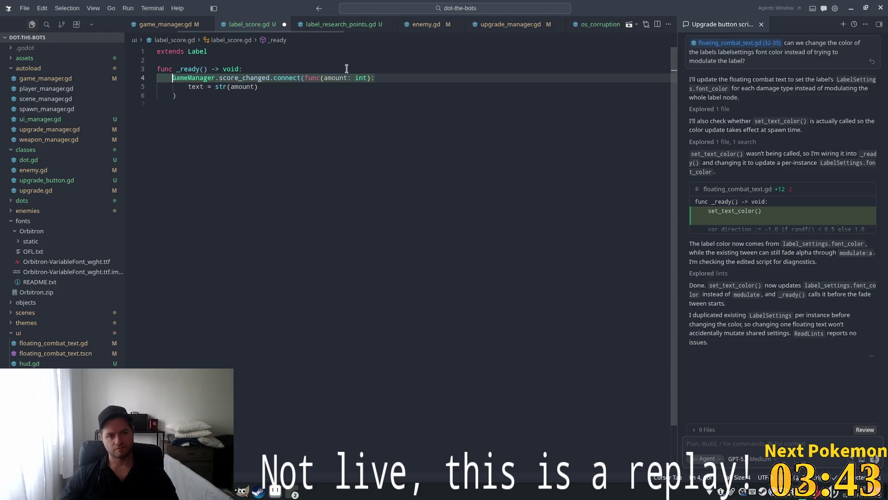
{"action": "left_click", "coordinate": [261, 98]}
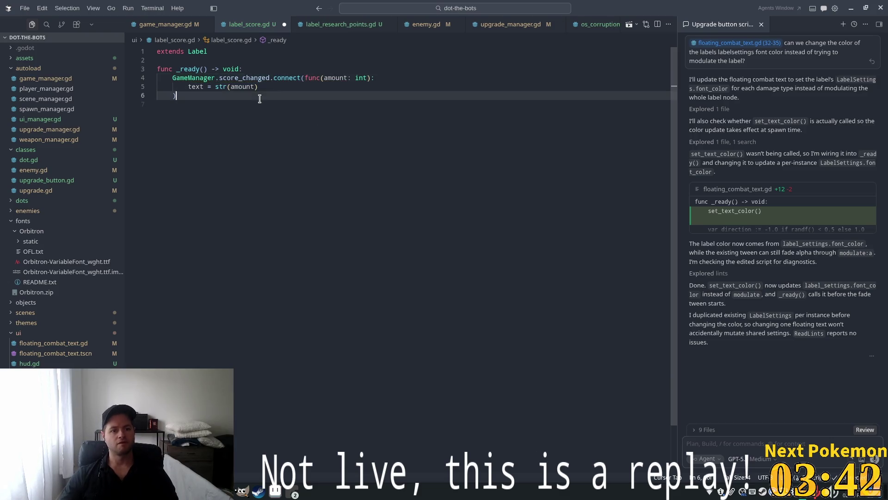
{"action": "left_click", "coordinate": [227, 101]}
{"action": "key", "text": "ctrl+s"}
Open game_manager.gd and select score_changed to find where it is emitted
{"action": "left_click", "coordinate": [253, 60]}
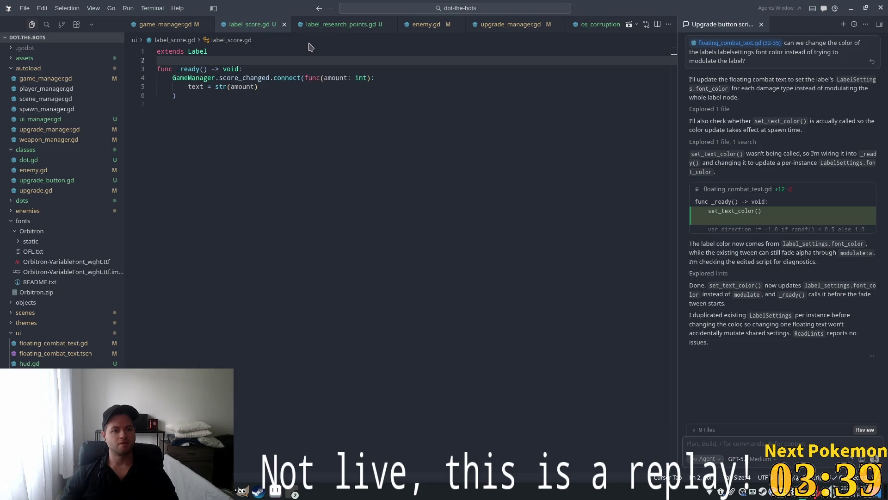
{"action": "left_click", "coordinate": [195, 25]}
{"action": "double_click", "coordinate": [209, 85]}
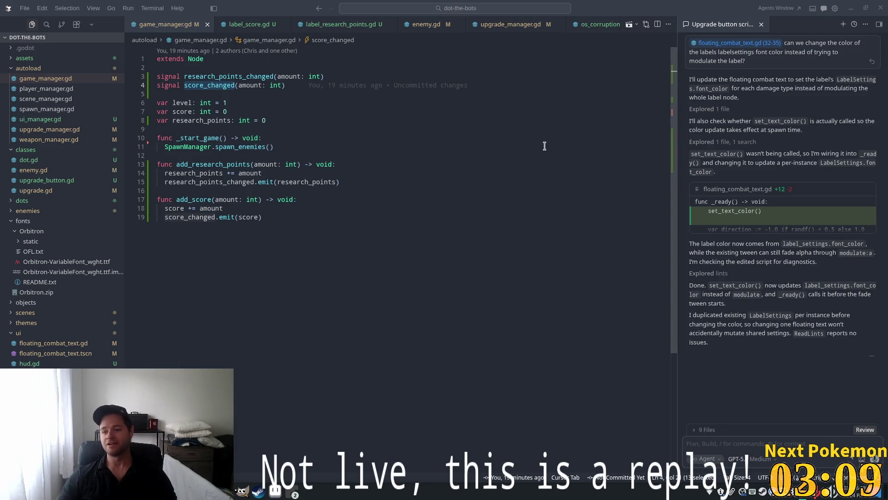
{"action": "left_click", "coordinate": [292, 182]}
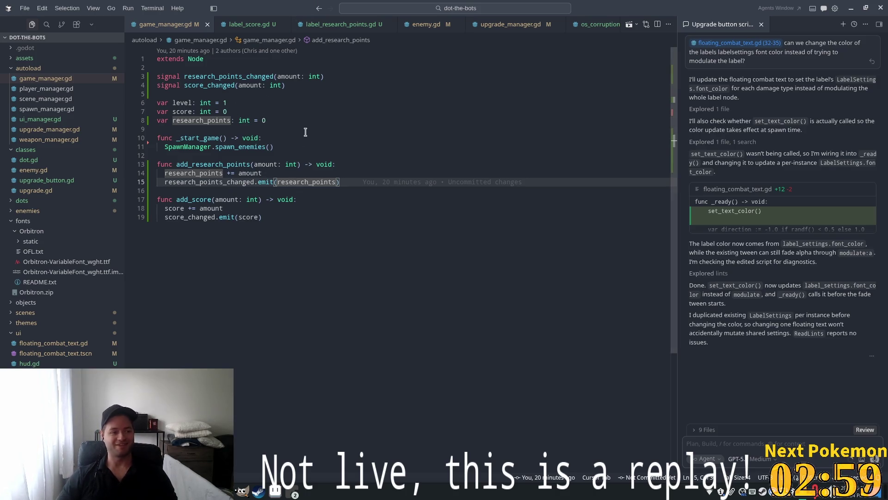
{"action": "left_click", "coordinate": [360, 173]}
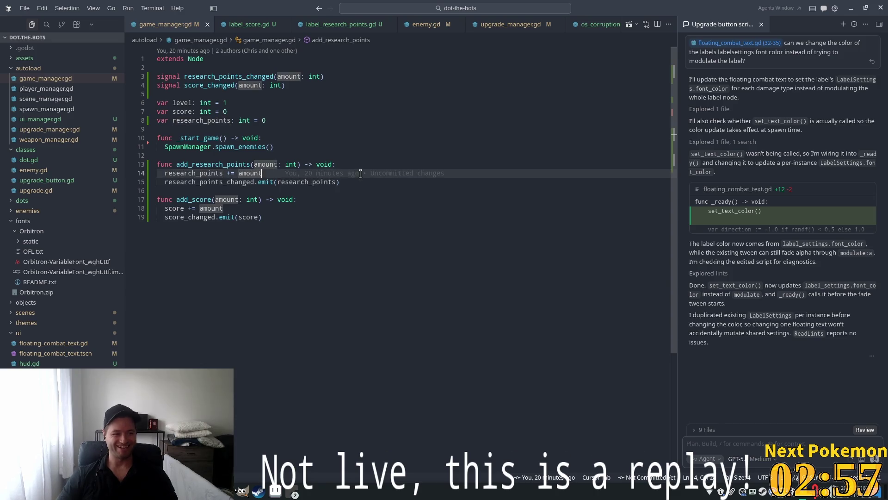
{"action": "left_click", "coordinate": [365, 184]}
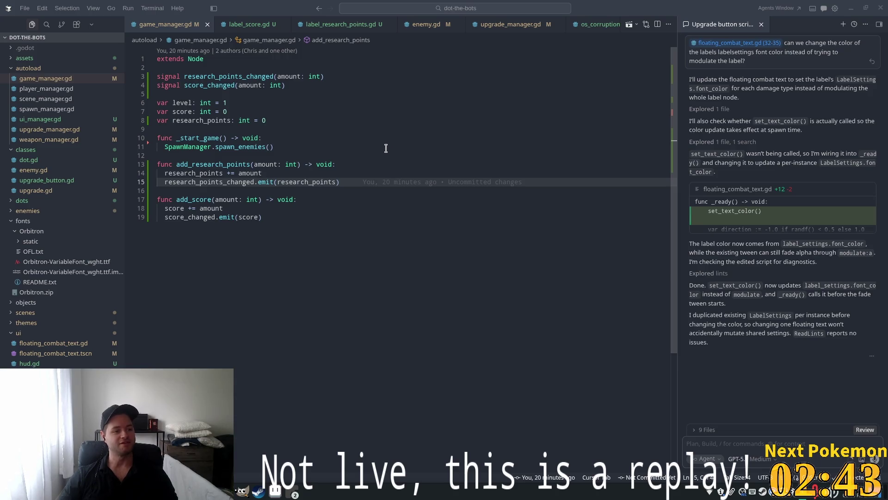
{"action": "left_click", "coordinate": [311, 128]}
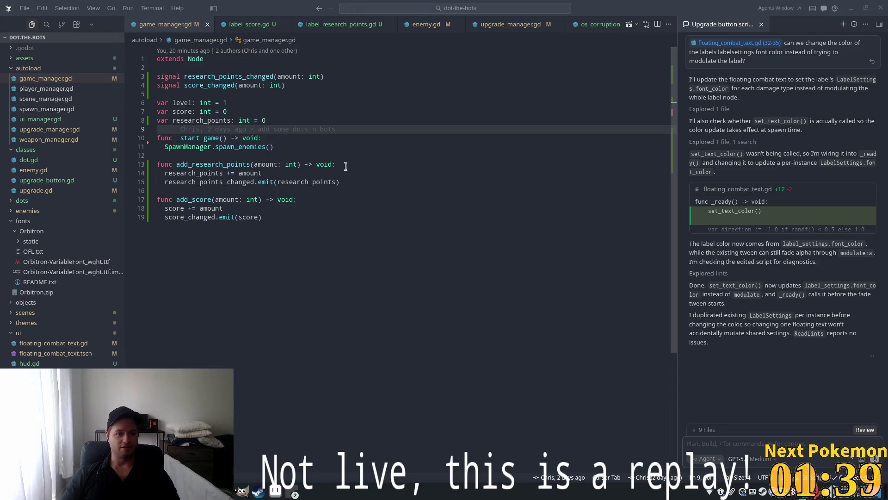
{"action": "left_click", "coordinate": [295, 149]}
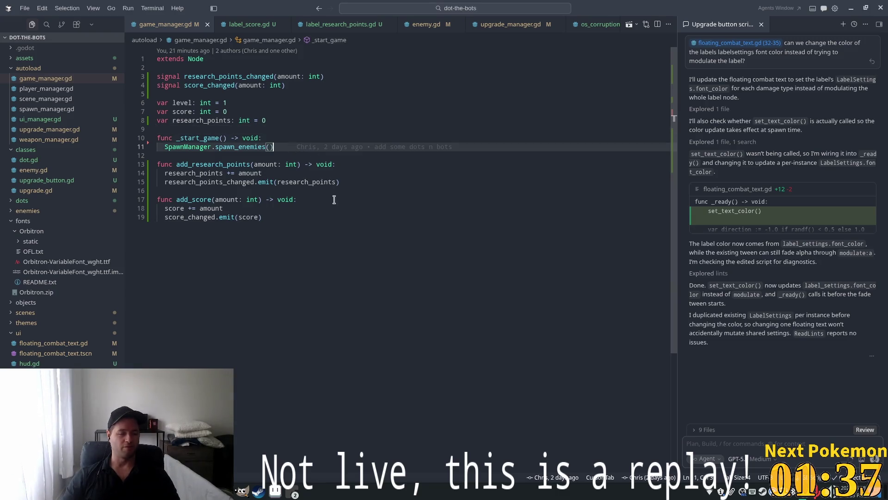
{"action": "left_click", "coordinate": [301, 180]}
{"action": "left_click", "coordinate": [275, 173]}
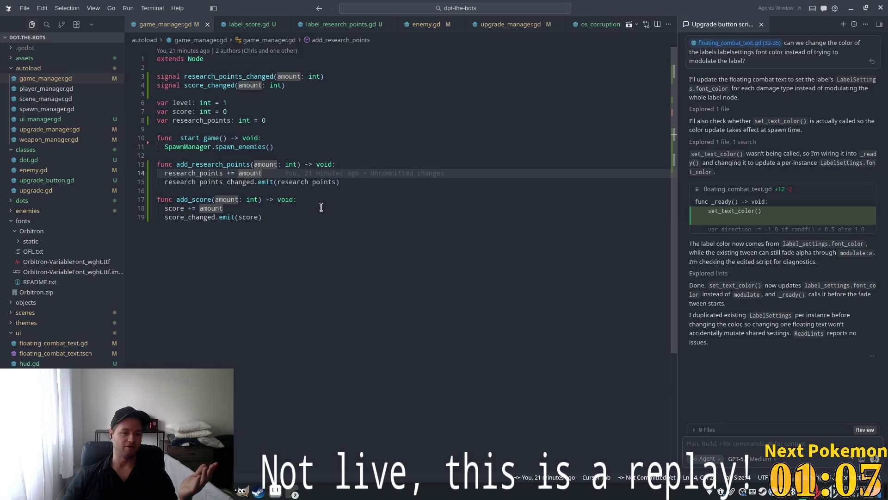
{"action": "mouse_move", "coordinate": [300, 173]}
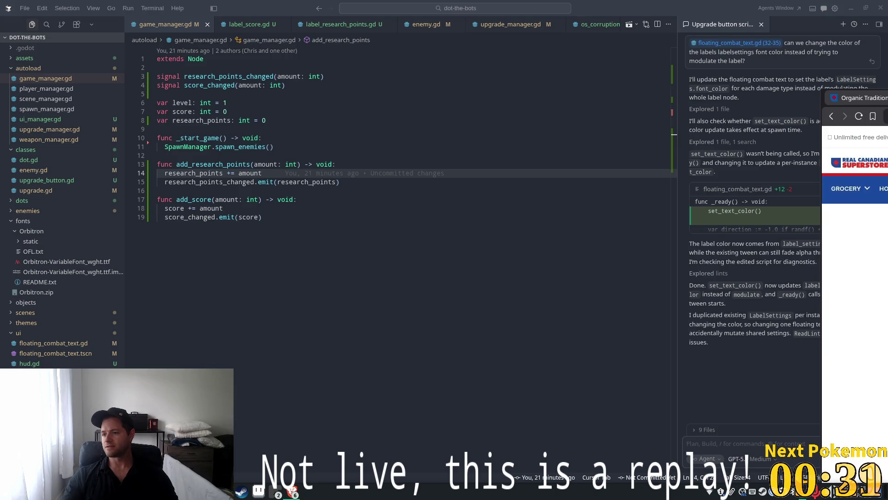
{"action": "left_click_drag", "start_coordinate": [887, 127], "coordinate": [503, 2]}
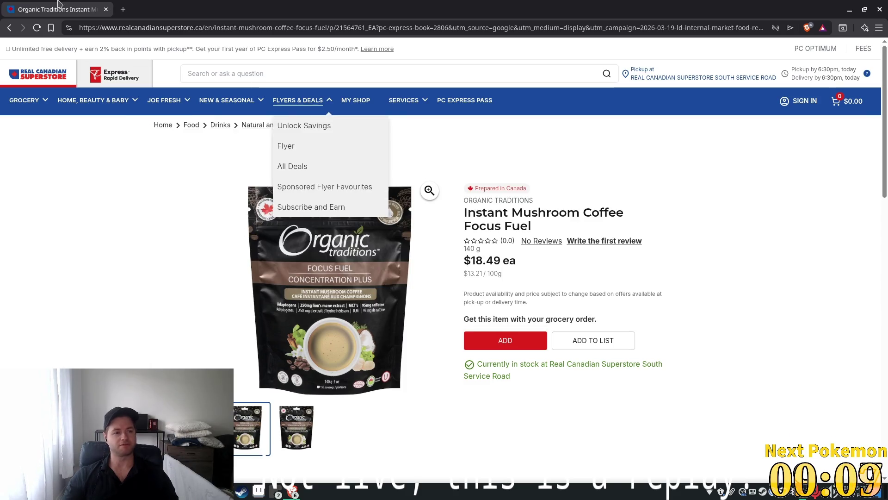
{"action": "key", "text": "alt+Tab"}
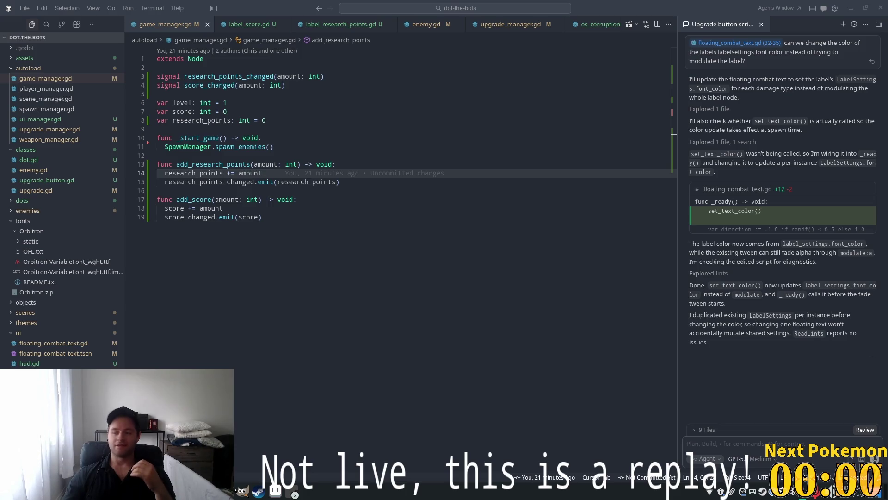
Review the score_changed emit in add_score, then the score and research-point awards in enemy.gd
{"action": "left_click", "coordinate": [385, 137]}
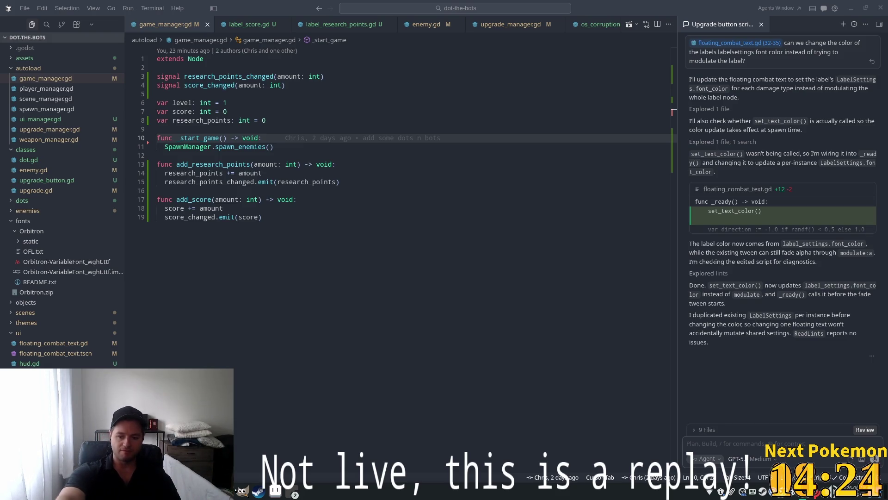
{"action": "left_click", "coordinate": [268, 231]}
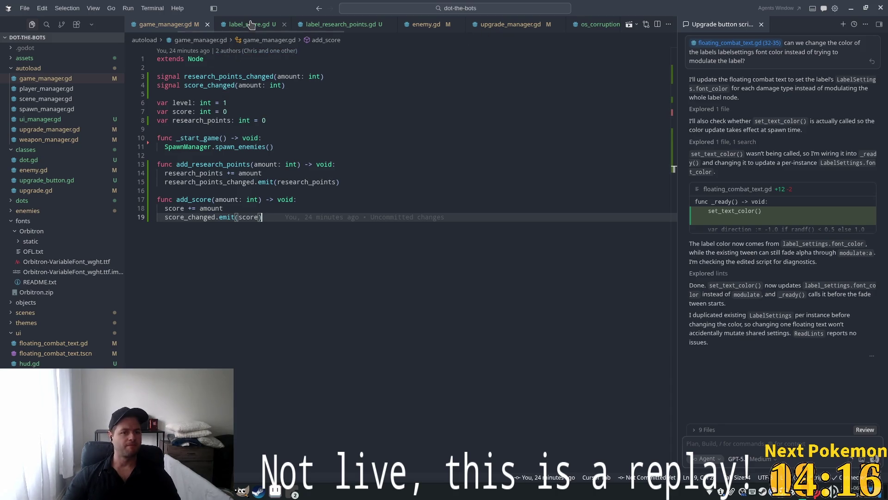
{"action": "left_click", "coordinate": [448, 29]}
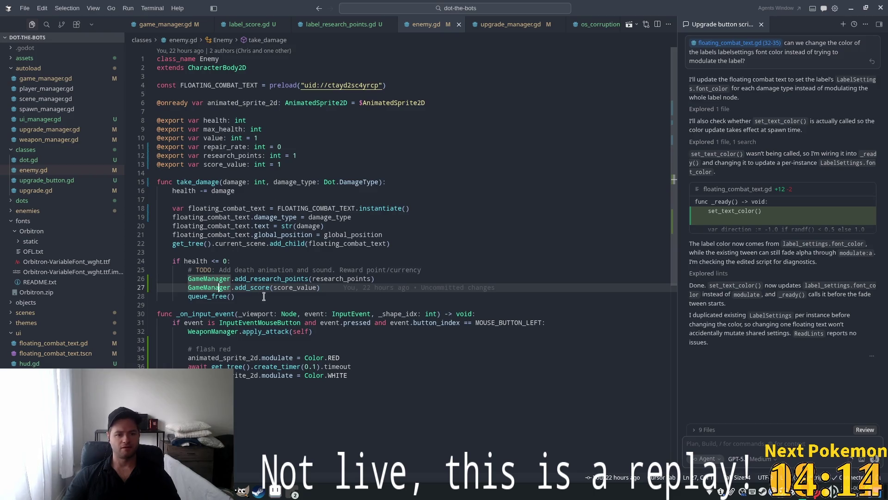
{"action": "left_click", "coordinate": [302, 279]}
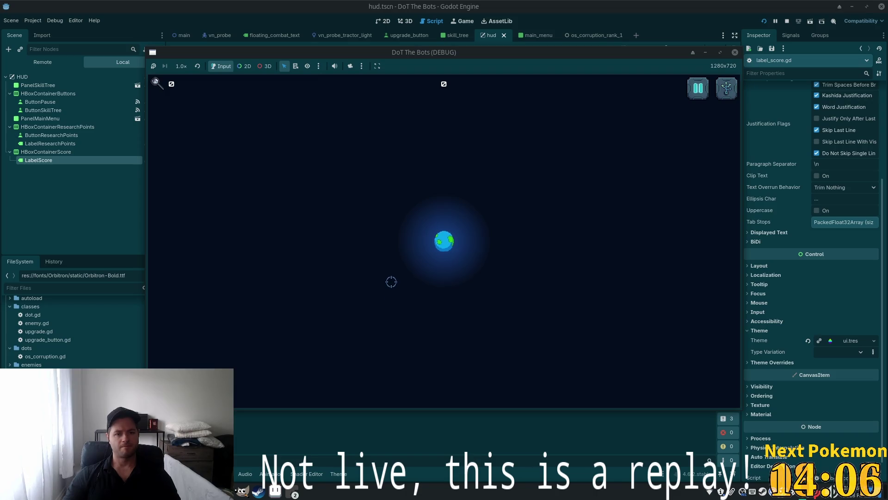
{"action": "left_click", "coordinate": [195, 239]}
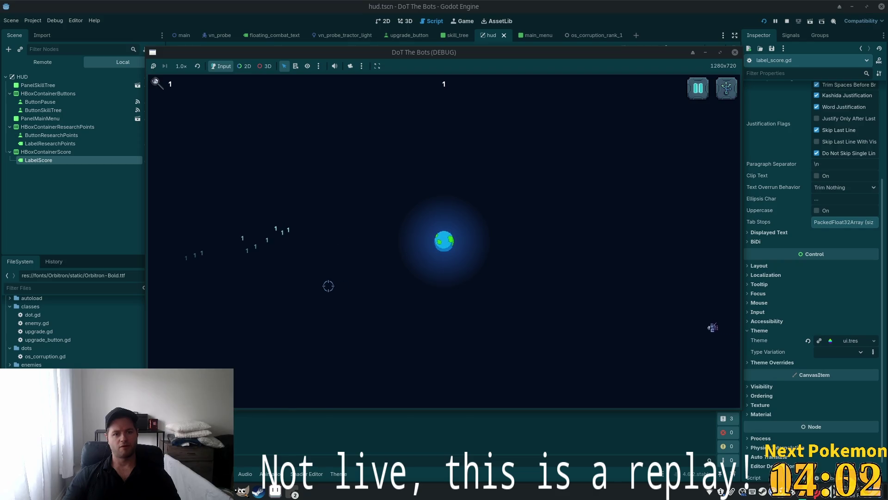
{"action": "left_click", "coordinate": [698, 321]}
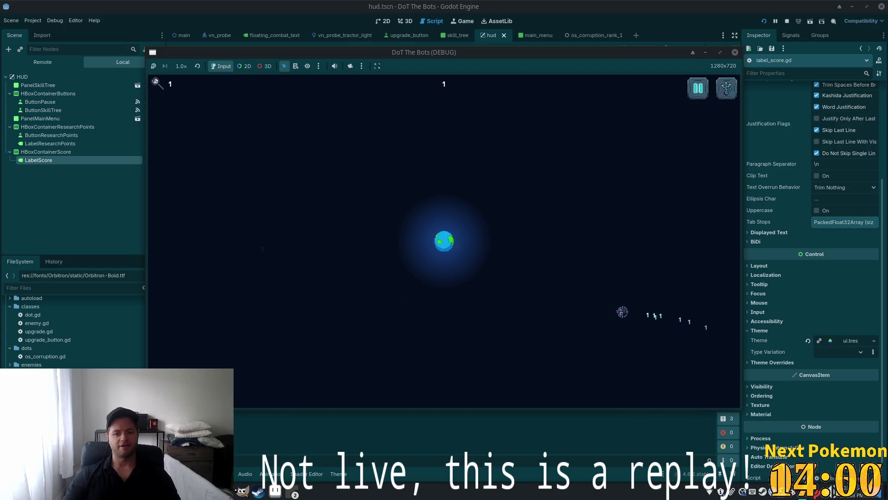
{"action": "left_click", "coordinate": [672, 323]}
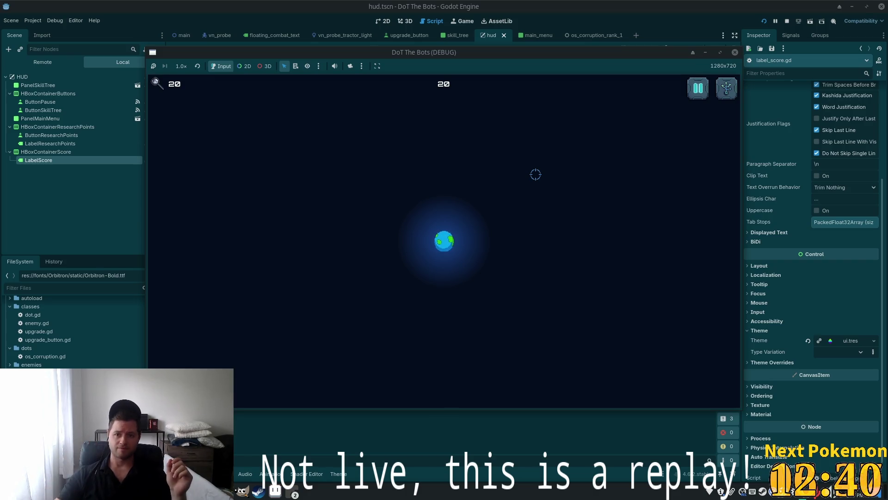
{"action": "left_click", "coordinate": [726, 91]}
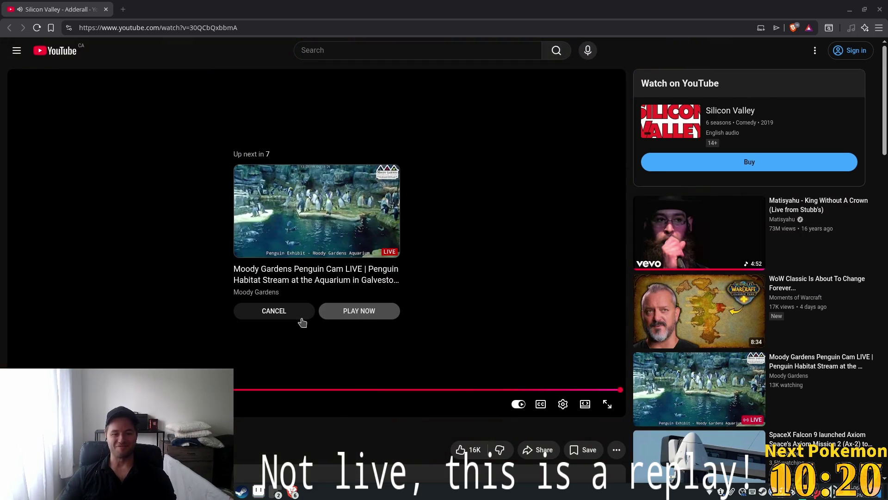
Cancel YouTube's 'Up next' autoplay and return to the running Godot game
{"action": "left_click", "coordinate": [274, 311]}
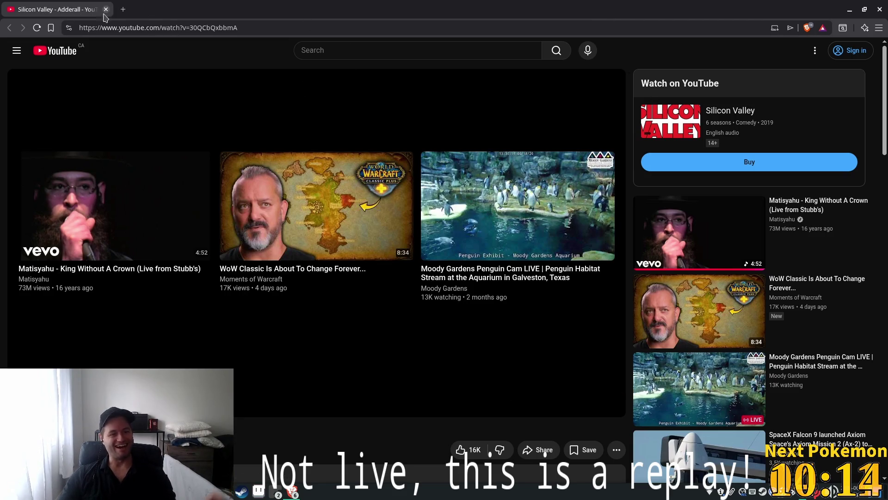
{"action": "key", "text": "alt+Tab"}
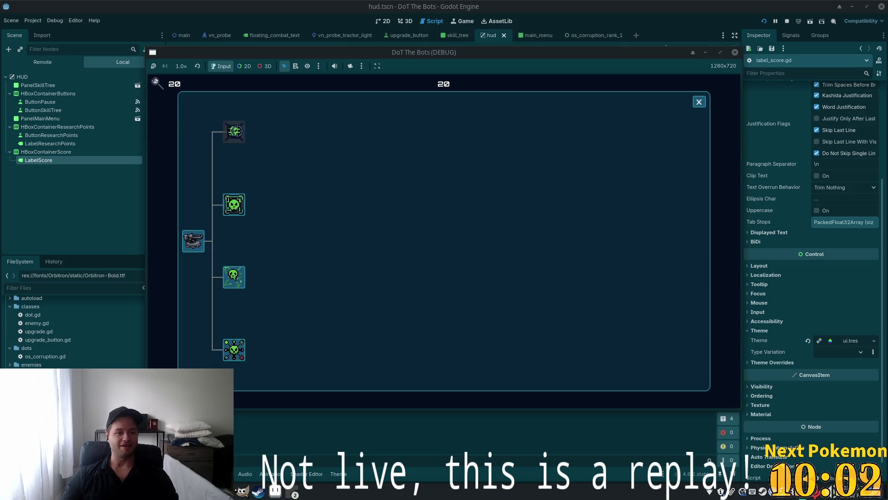
Stop the running game with F8 and switch over to Aseprite
{"action": "key", "text": "F8"}
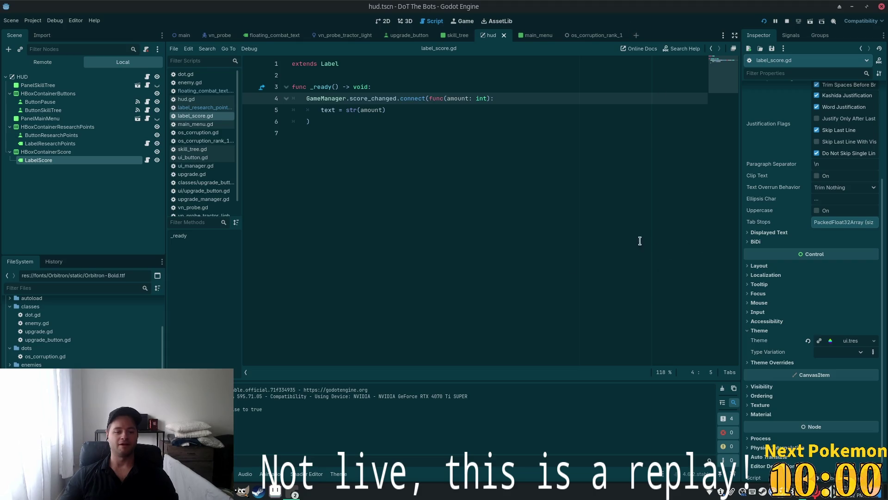
{"action": "left_click", "coordinate": [276, 491]}
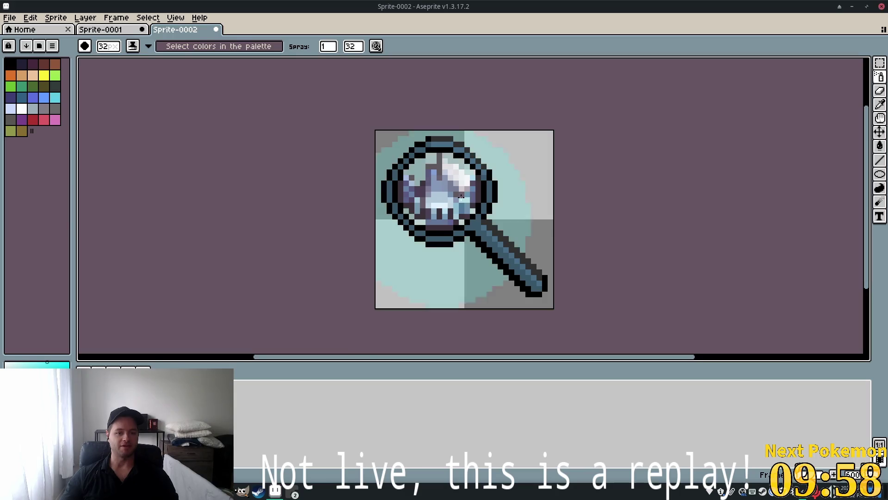
Switch to the Sprite-0001 tab and frame the pause, tree and long button tiles
{"action": "left_click", "coordinate": [122, 30]}
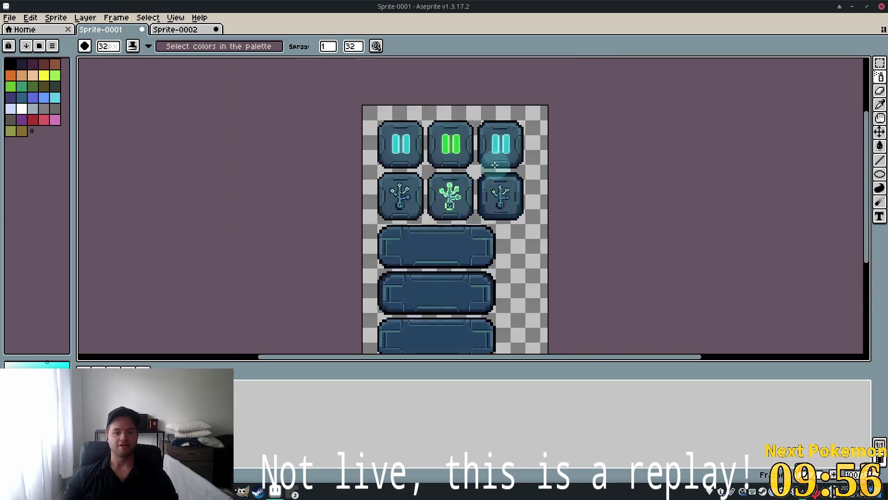
{"action": "scroll", "coordinate": [494, 165], "scroll_direction": "down", "scroll_amount": 3}
{"action": "scroll", "coordinate": [514, 176], "scroll_direction": "up", "scroll_amount": 5}
{"action": "scroll", "coordinate": [514, 175], "scroll_direction": "down", "scroll_amount": 2}
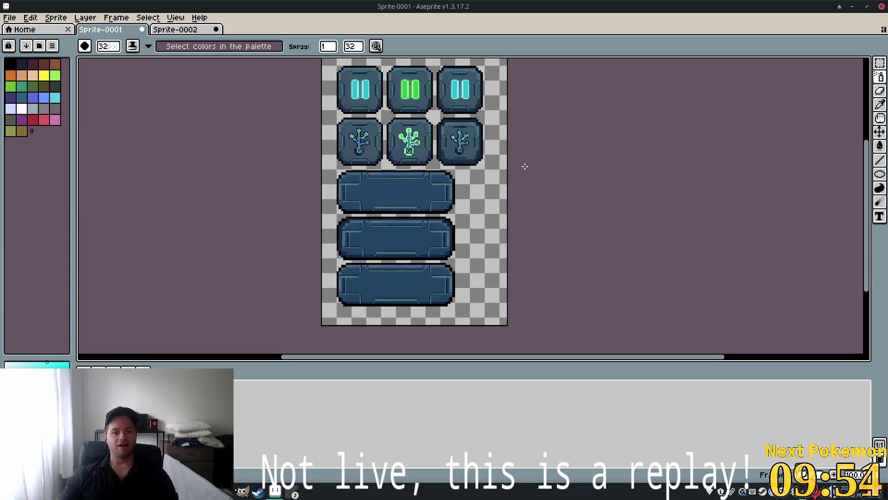
{"action": "scroll", "coordinate": [537, 159], "scroll_direction": "up", "scroll_amount": 1}
{"action": "scroll", "coordinate": [549, 152], "scroll_direction": "down", "scroll_amount": 1}
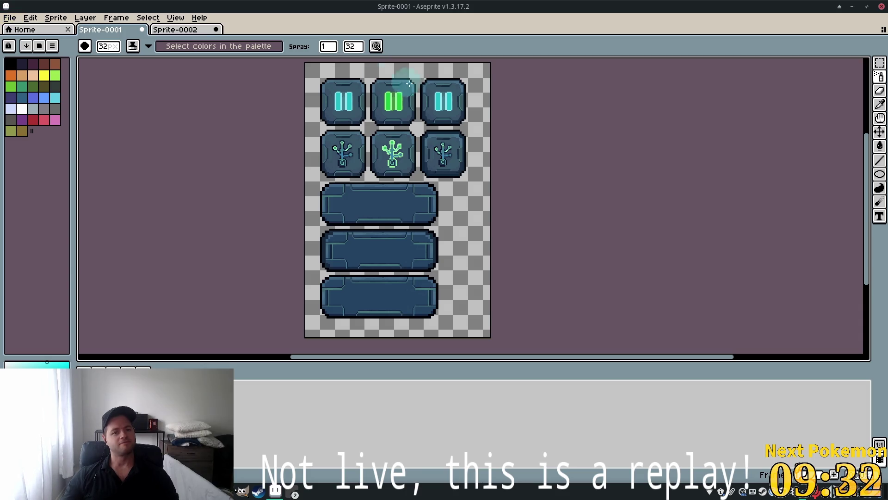
{"action": "left_click", "coordinate": [55, 17]}
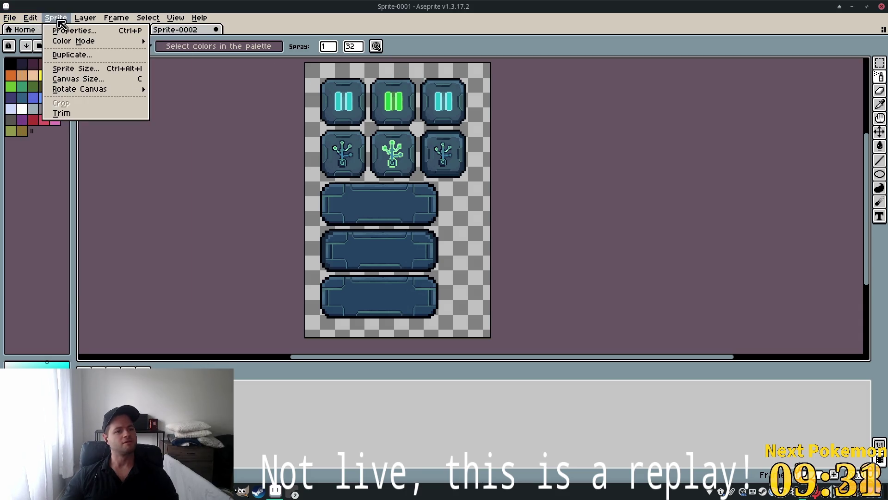
Set Sprite-0001's canvas width to 296 px, anchored left so a 96 px right border is added
{"action": "left_click", "coordinate": [86, 78]}
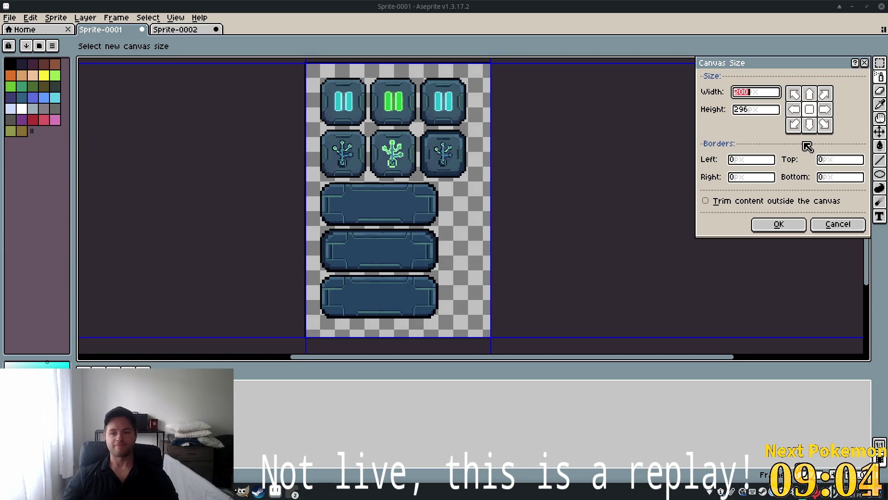
{"action": "type", "text": "100"}
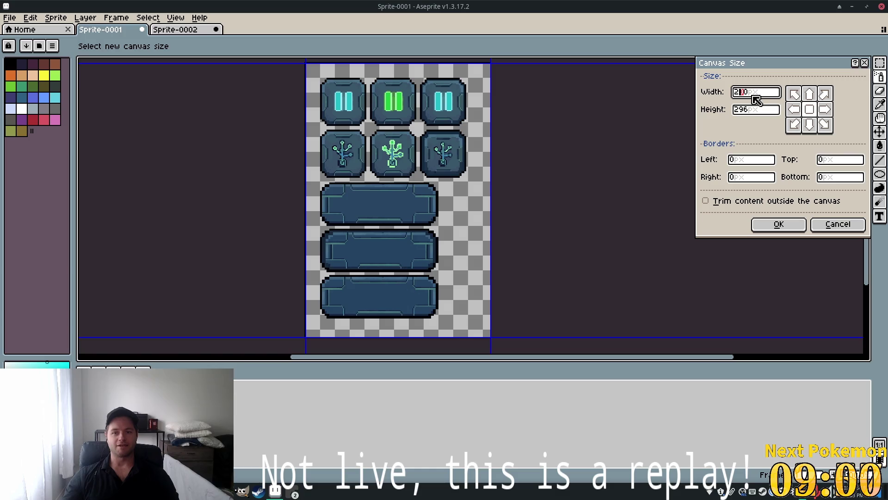
{"action": "double_click", "coordinate": [754, 93]}
{"action": "type", "text": "200"}
{"action": "left_click_drag", "start_coordinate": [752, 94], "coordinate": [739, 94]}
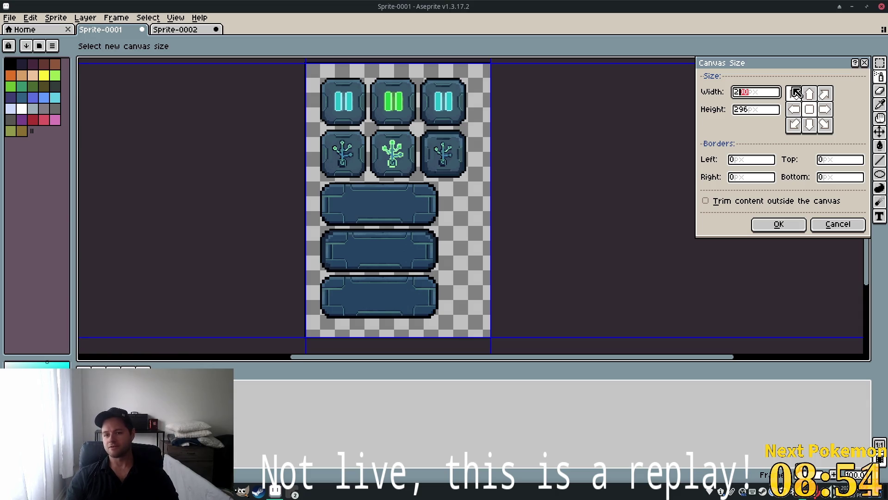
{"action": "type", "text": "96"}
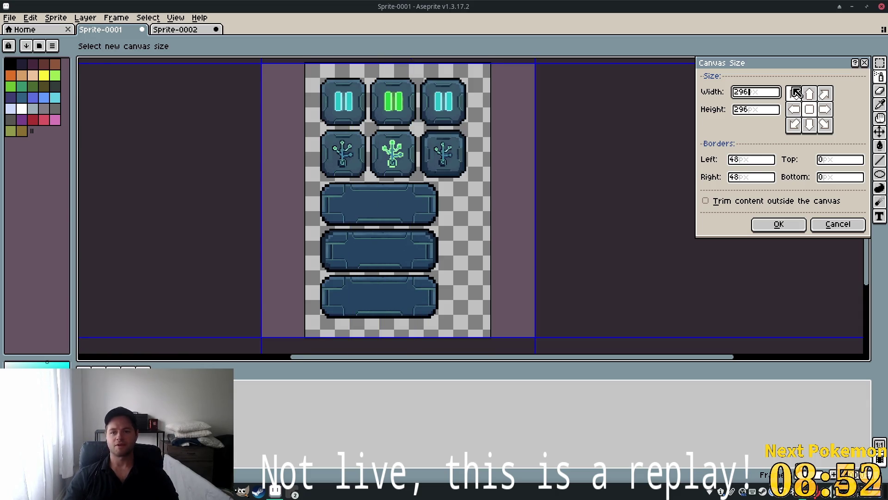
{"action": "left_click", "coordinate": [794, 109]}
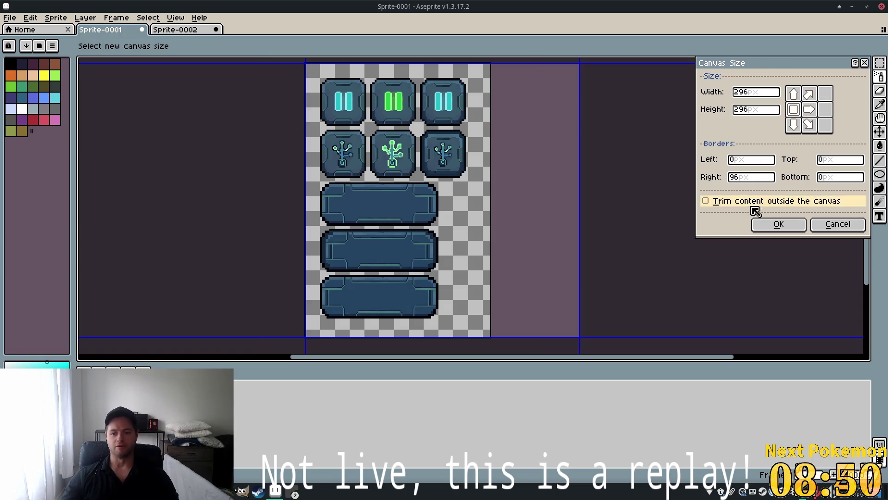
Apply the 296 px canvas width and frame the tile sheet with its new empty right side
{"action": "left_click", "coordinate": [779, 224]}
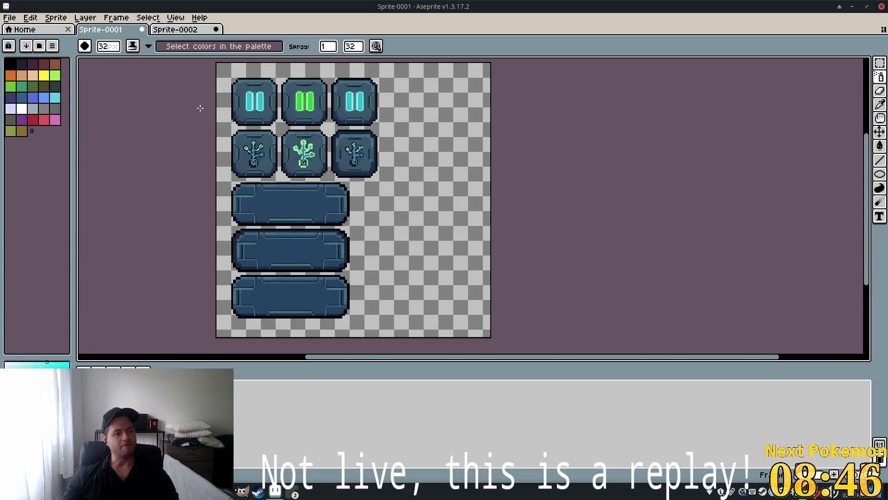
{"action": "scroll", "coordinate": [294, 88], "scroll_direction": "up", "scroll_amount": 3}
{"action": "scroll", "coordinate": [516, 165], "scroll_direction": "down", "scroll_amount": 3}
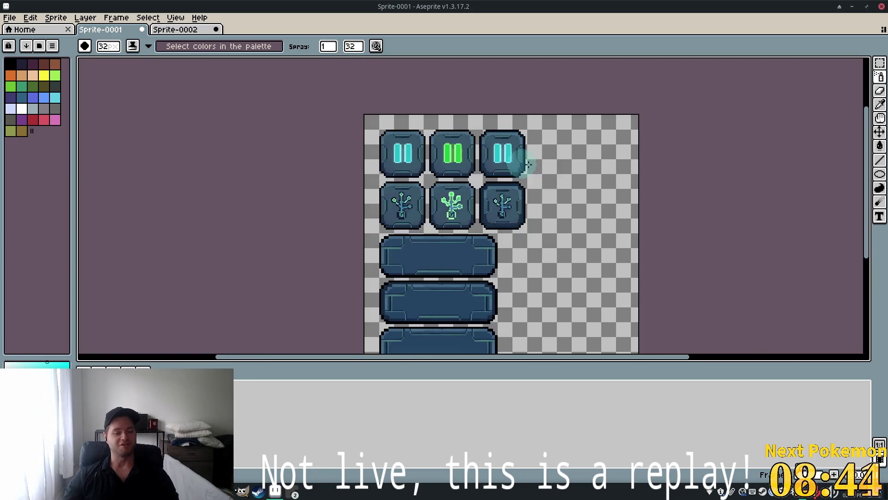
{"action": "mouse_move", "coordinate": [604, 193]}
{"action": "left_mouse_down"}
{"action": "mouse_move", "coordinate": [584, 158]}
{"action": "mouse_move", "coordinate": [575, 160]}
{"action": "left_mouse_up"}
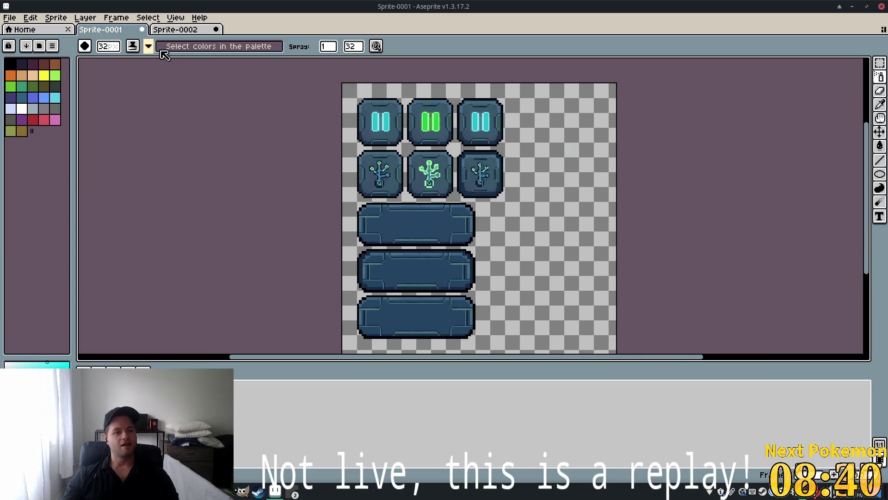
{"action": "scroll", "coordinate": [529, 149], "scroll_direction": "up", "scroll_amount": 3}
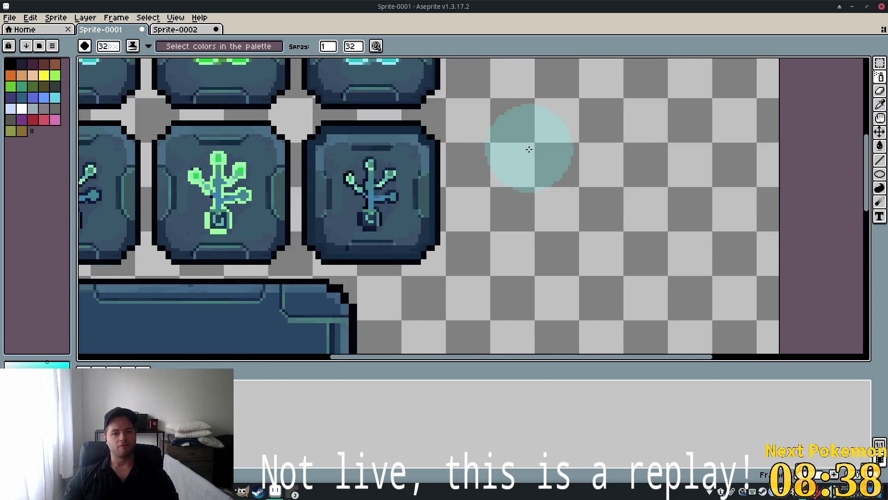
{"action": "scroll", "coordinate": [527, 152], "scroll_direction": "down", "scroll_amount": 2}
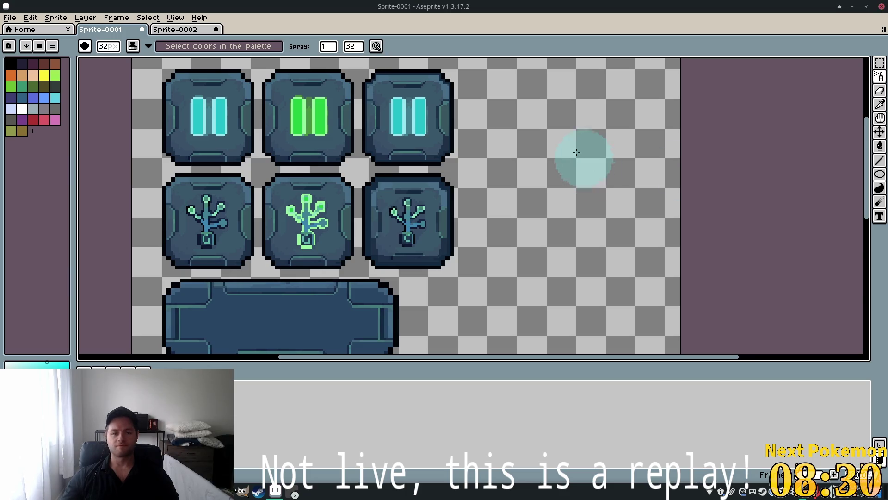
{"action": "left_click", "coordinate": [880, 63]}
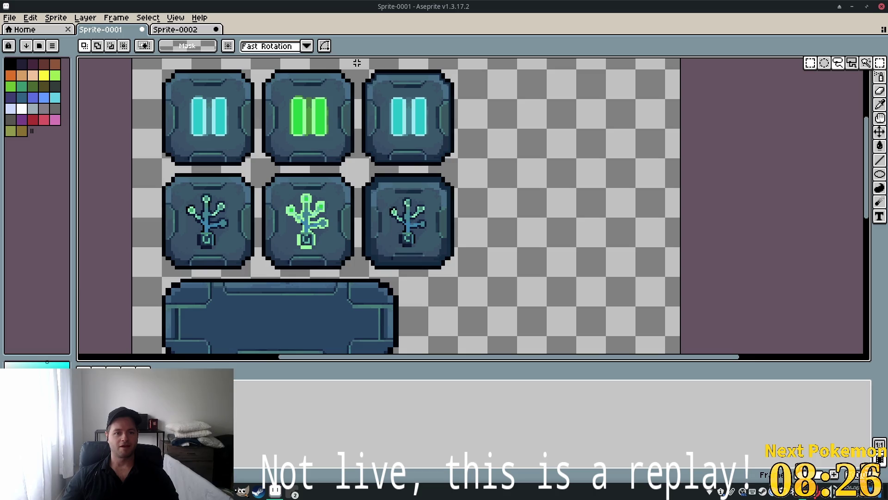
Duplicate the third tile column into a fourth column on the right, nudged 2 px left
{"action": "mouse_move", "coordinate": [357, 63]}
{"action": "left_mouse_down"}
{"action": "mouse_move", "coordinate": [501, 247]}
{"action": "mouse_move", "coordinate": [458, 277]}
{"action": "left_mouse_up"}
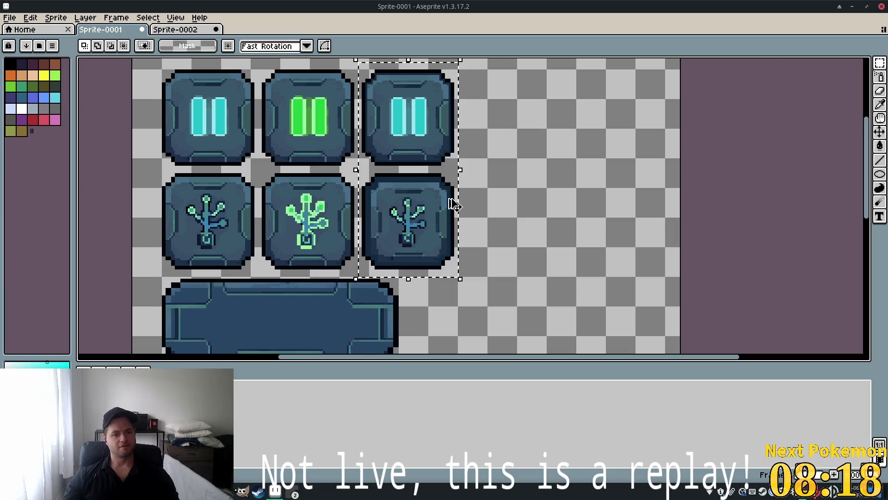
{"action": "left_click", "coordinate": [452, 199]}
{"action": "left_click_drag", "start_coordinate": [417, 138], "coordinate": [517, 137]}
{"action": "scroll", "coordinate": [509, 132], "scroll_direction": "up", "scroll_amount": 6}
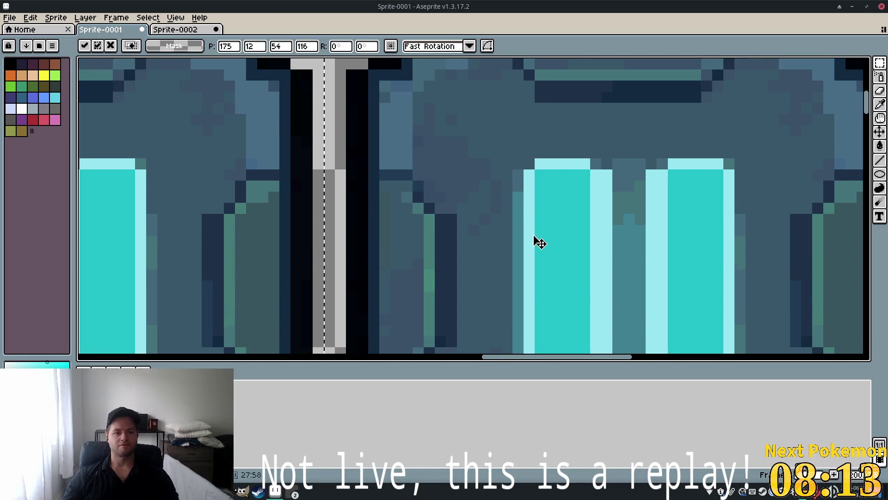
{"action": "mouse_move", "coordinate": [539, 242]}
{"action": "left_mouse_down"}
{"action": "mouse_move", "coordinate": [501, 233]}
{"action": "mouse_move", "coordinate": [545, 236]}
{"action": "left_mouse_up"}
{"action": "scroll", "coordinate": [546, 236], "scroll_direction": "down", "scroll_amount": 6}
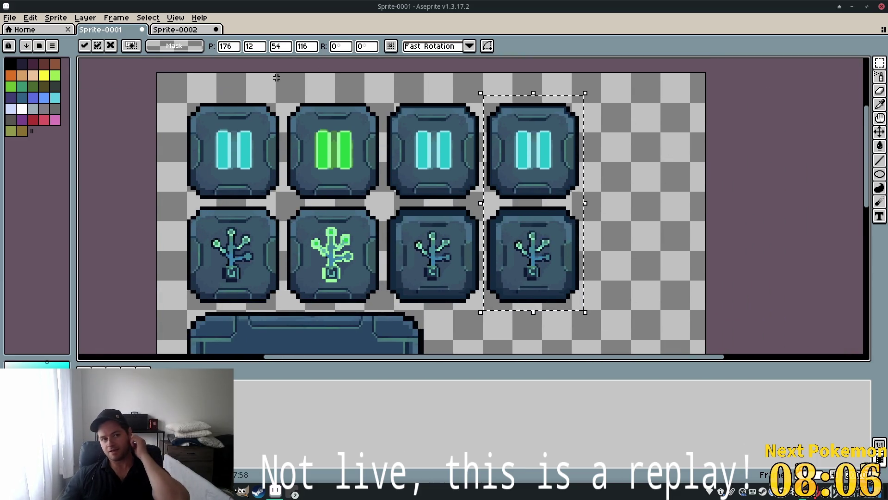
{"action": "left_click", "coordinate": [55, 19]}
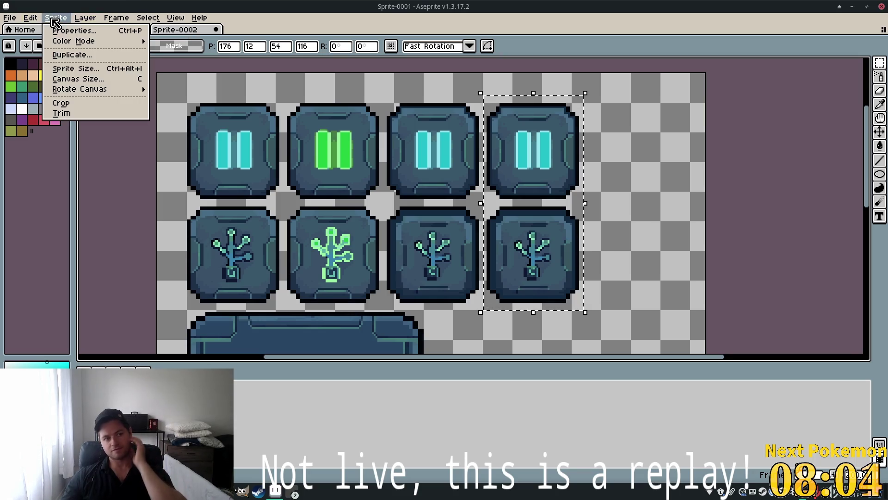
In Select Color Range, set the target colour to black with hue, saturation and brightness 0
{"action": "mouse_move", "coordinate": [108, 21]}
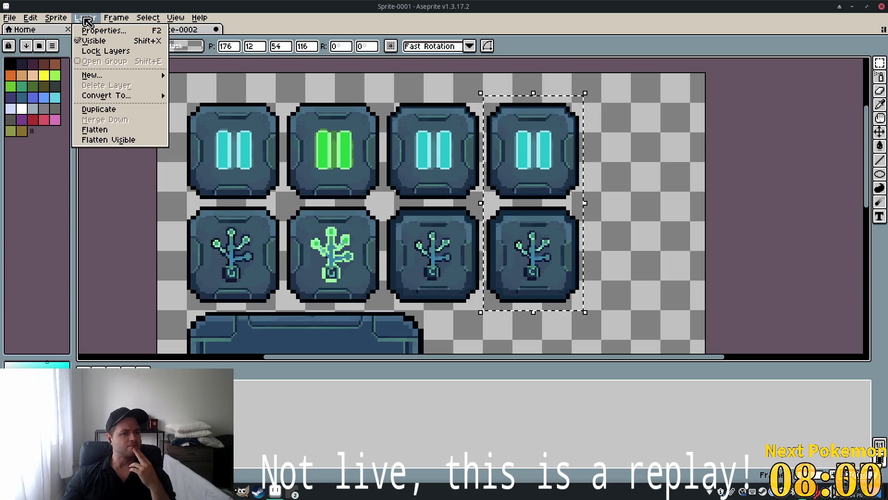
{"action": "mouse_move", "coordinate": [150, 19]}
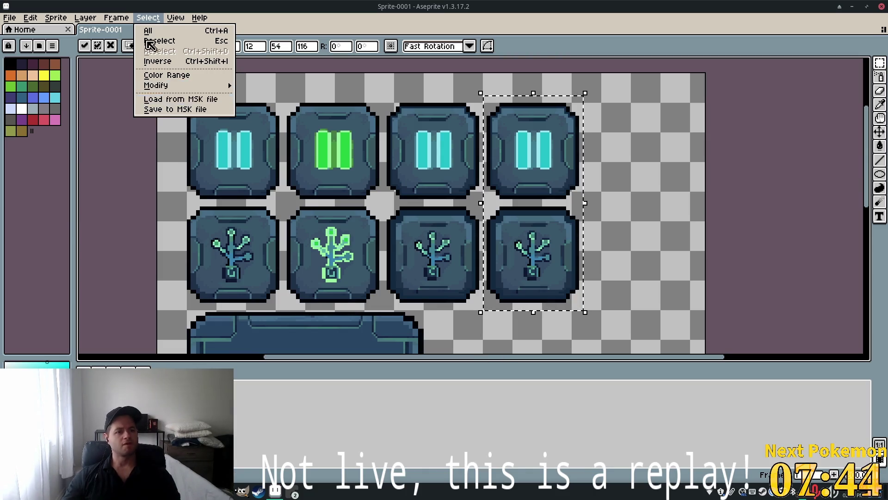
{"action": "mouse_move", "coordinate": [167, 85]}
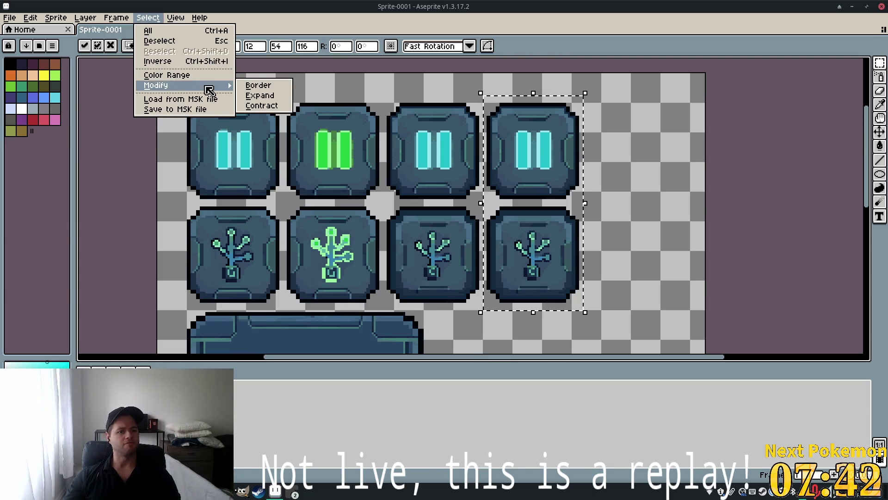
{"action": "left_click", "coordinate": [166, 75]}
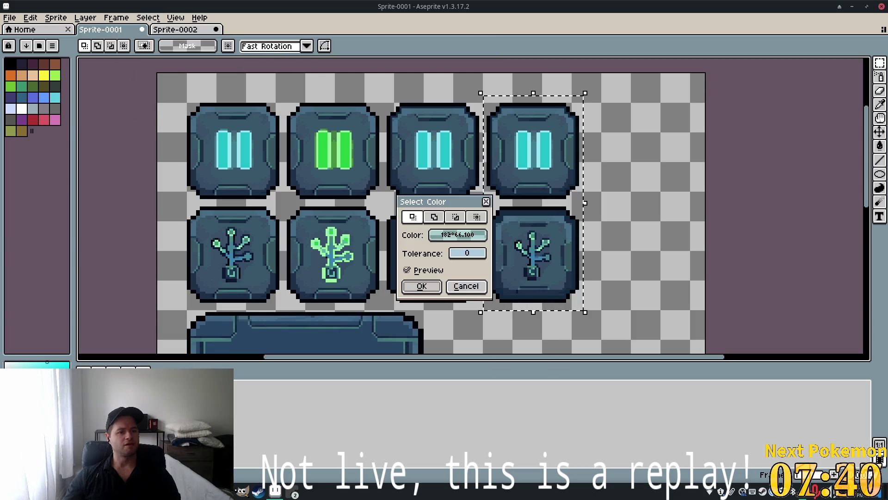
{"action": "left_click", "coordinate": [473, 238]}
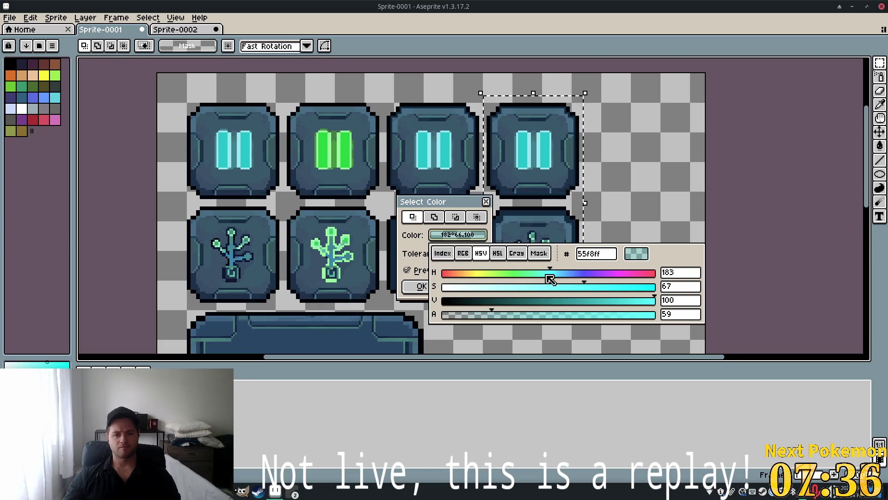
{"action": "left_click_drag", "start_coordinate": [550, 279], "coordinate": [443, 273]}
{"action": "left_click", "coordinate": [458, 235]}
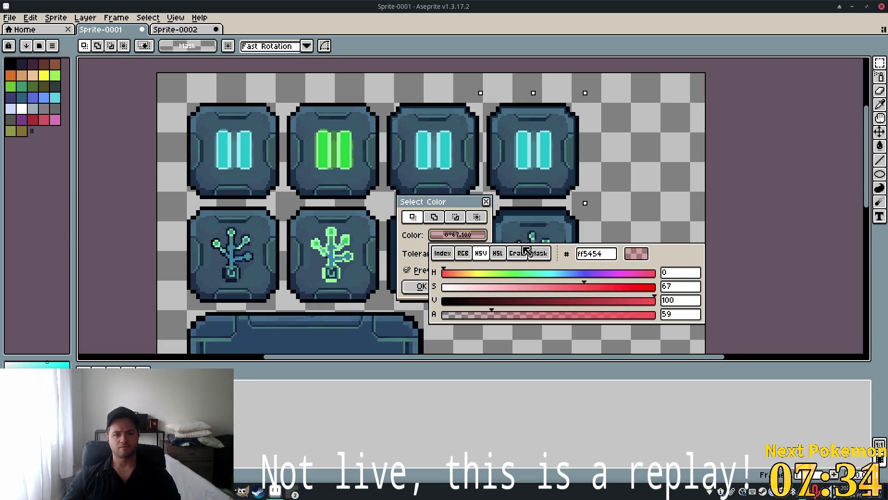
{"action": "left_click_drag", "start_coordinate": [518, 291], "coordinate": [407, 289]}
{"action": "left_click", "coordinate": [453, 236]}
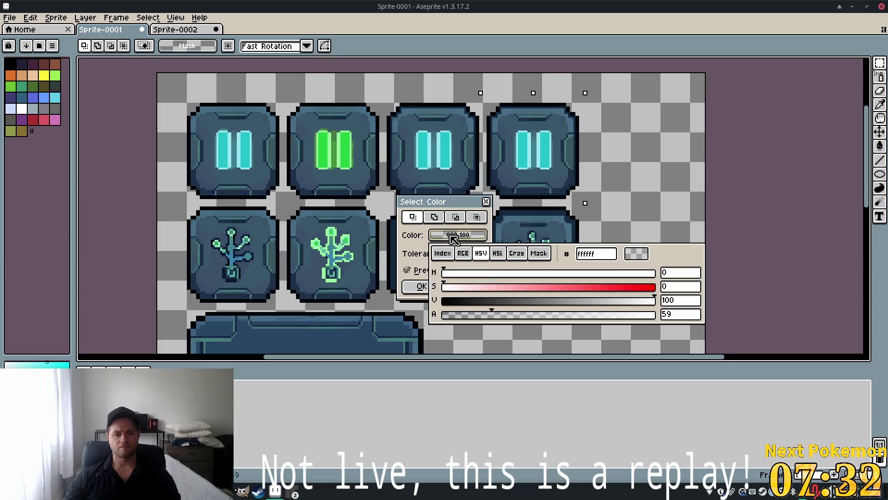
{"action": "left_click_drag", "start_coordinate": [489, 300], "coordinate": [435, 301]}
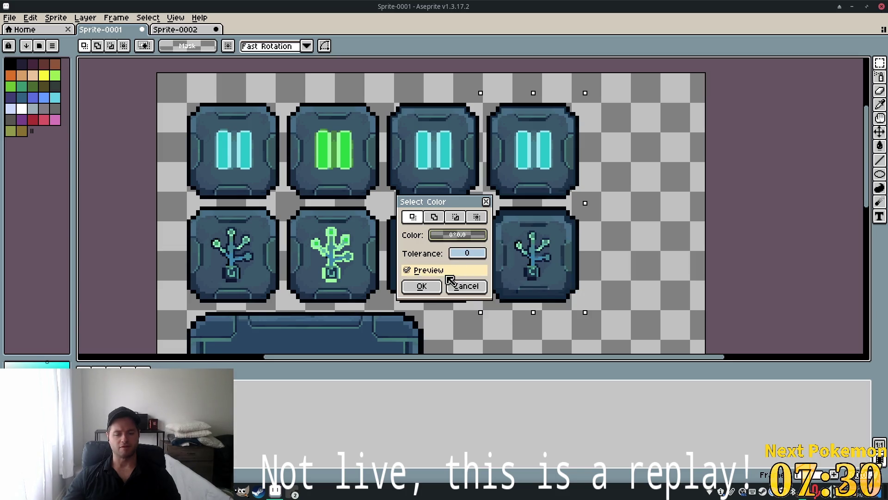
Confirm the colour selection, then reselect the rectangle around the fourth column
{"action": "left_click", "coordinate": [422, 287]}
{"action": "key", "text": "ctrl+shift+d"}
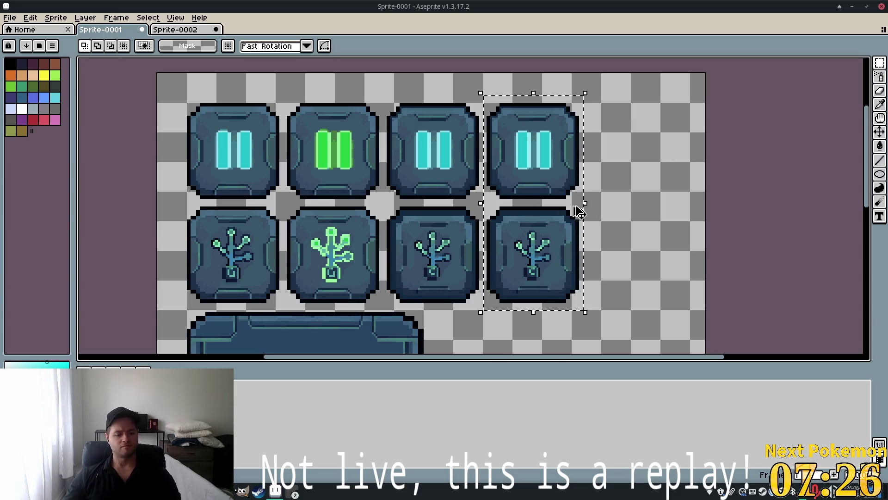
{"action": "left_click", "coordinate": [571, 204]}
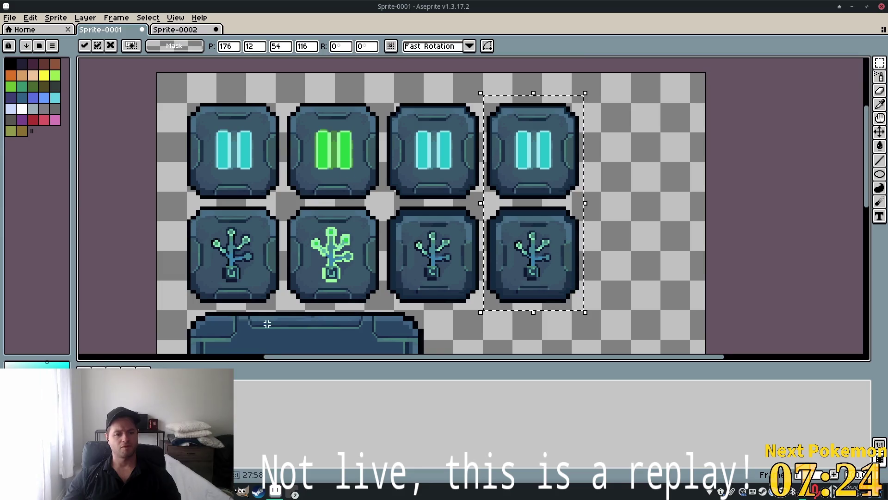
Cut the fourth tile column and paste it onto a new layer, Layer 2
{"action": "key", "text": "Delete"}
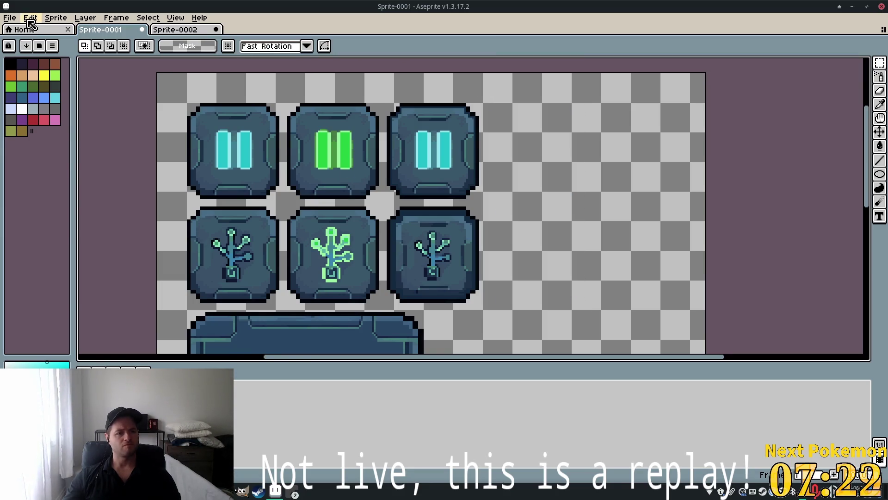
{"action": "left_click", "coordinate": [30, 18]}
{"action": "mouse_move", "coordinate": [64, 106]}
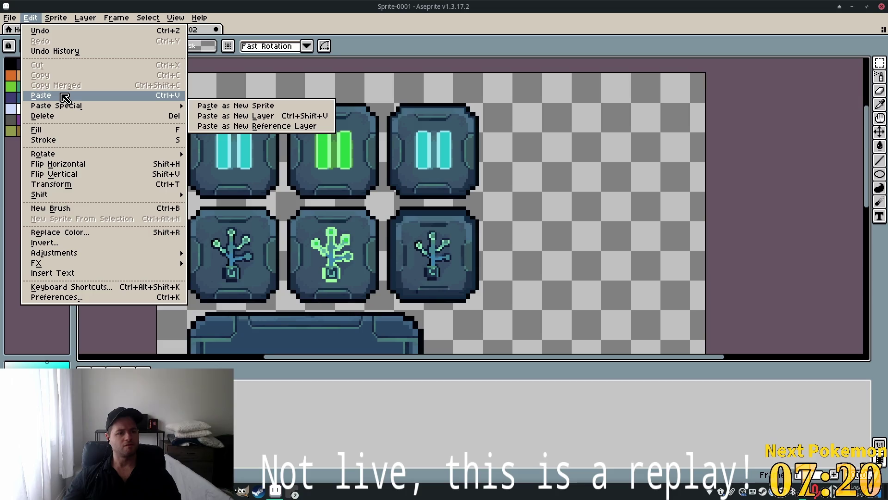
{"action": "left_click", "coordinate": [116, 18]}
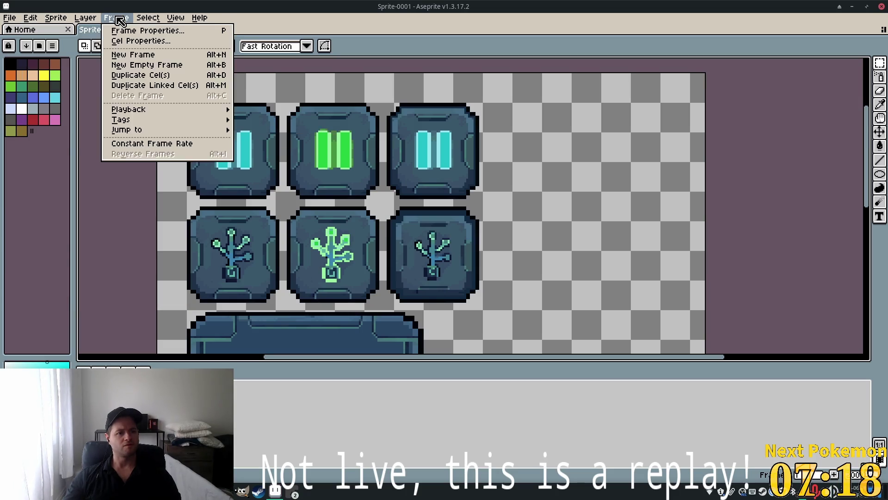
{"action": "mouse_move", "coordinate": [109, 74]}
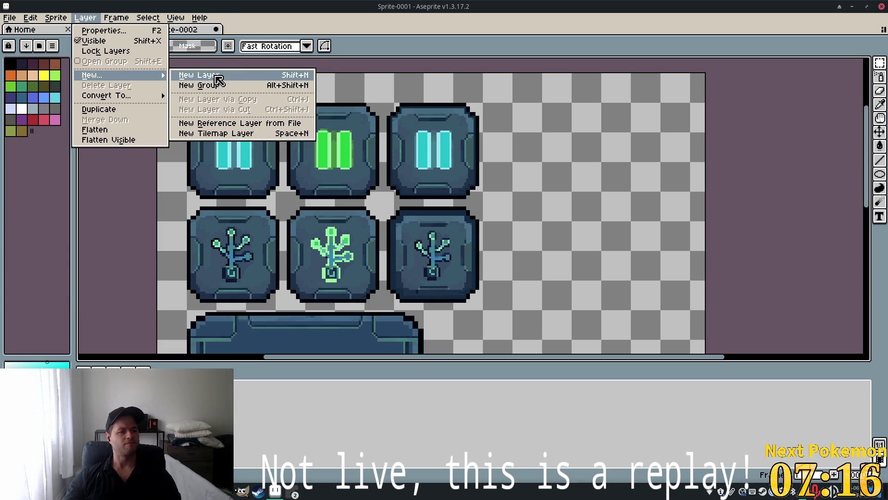
{"action": "left_click", "coordinate": [244, 77]}
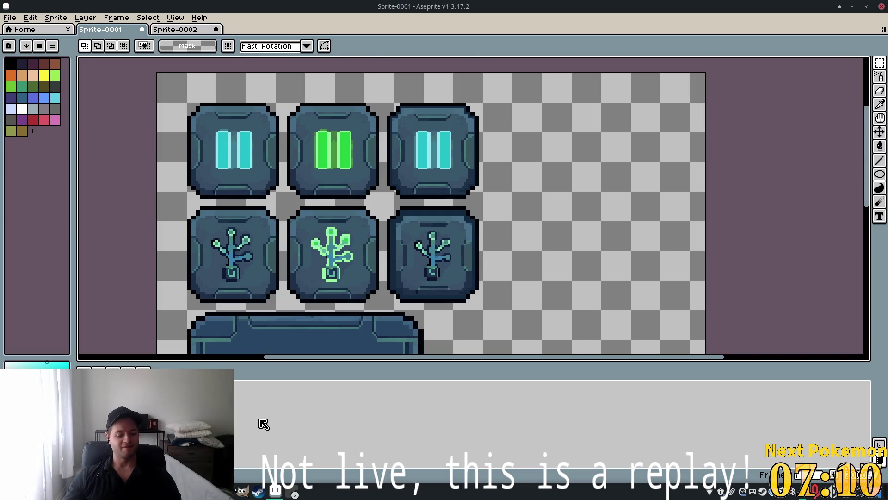
{"action": "key", "text": "ctrl+v"}
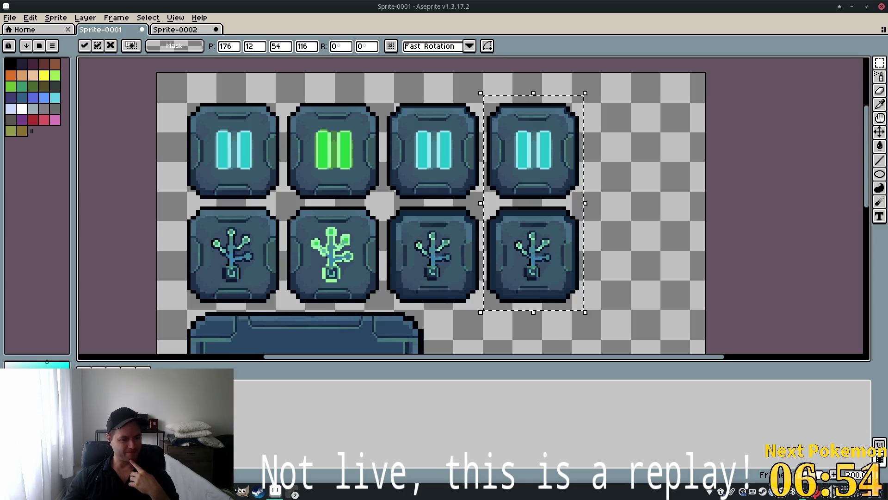
{"action": "mouse_move", "coordinate": [222, 428]}
{"action": "left_click", "coordinate": [381, 393]}
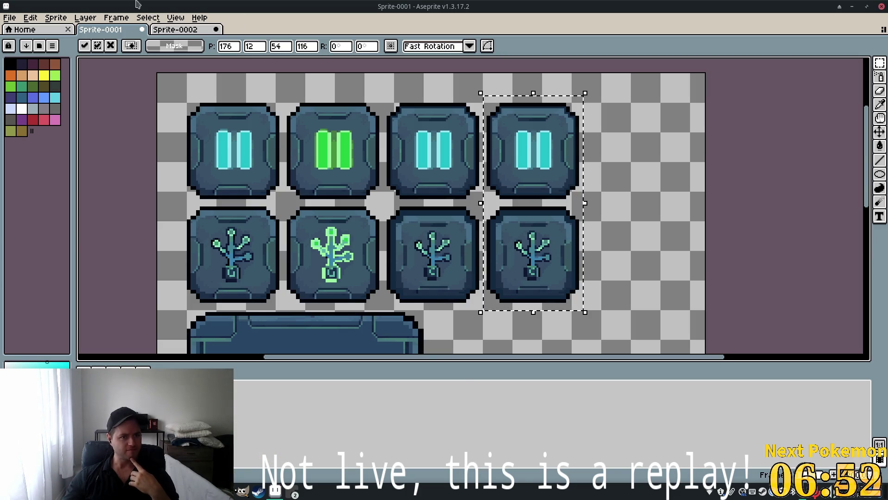
{"action": "left_click", "coordinate": [85, 17]}
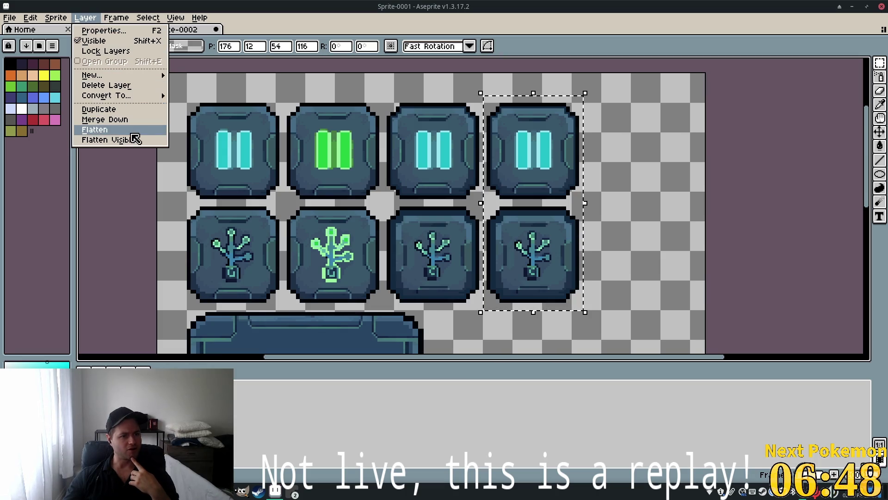
{"action": "mouse_move", "coordinate": [134, 96]}
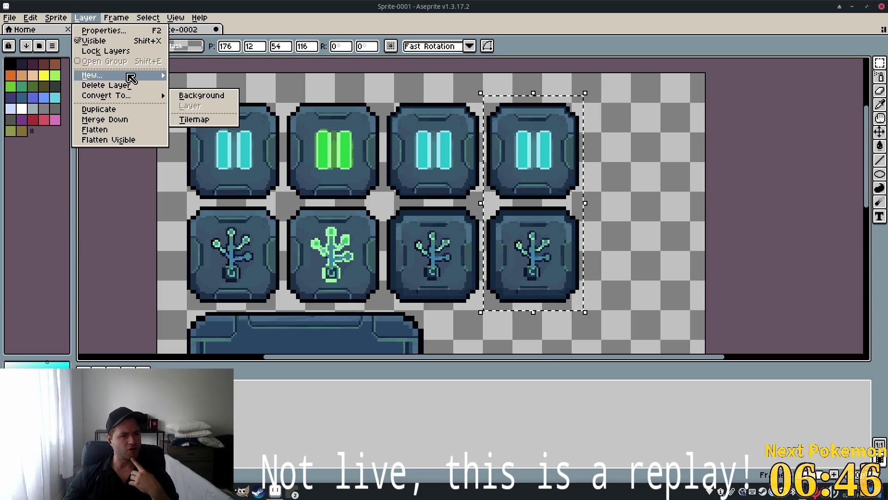
{"action": "left_click", "coordinate": [119, 30]}
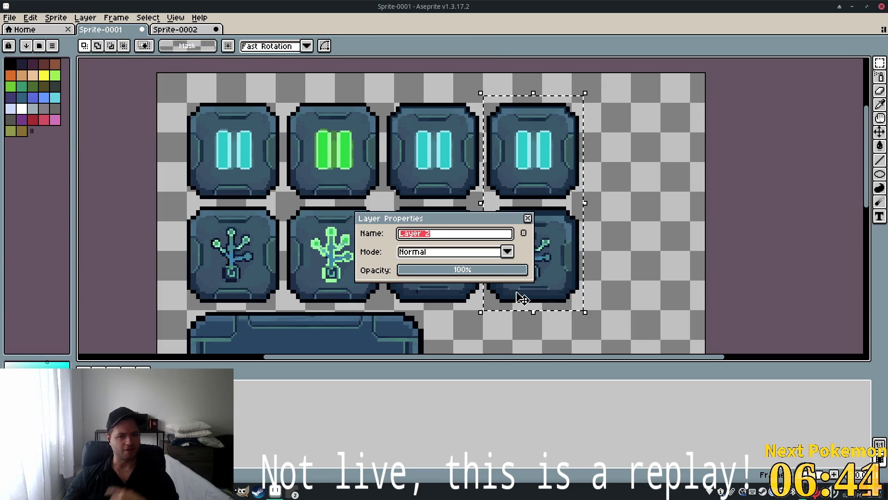
{"action": "left_click", "coordinate": [493, 275]}
{"action": "mouse_move", "coordinate": [466, 279]}
{"action": "left_mouse_down"}
{"action": "mouse_move", "coordinate": [413, 275]}
{"action": "mouse_move", "coordinate": [548, 268]}
{"action": "left_mouse_up"}
{"action": "left_click", "coordinate": [528, 220]}
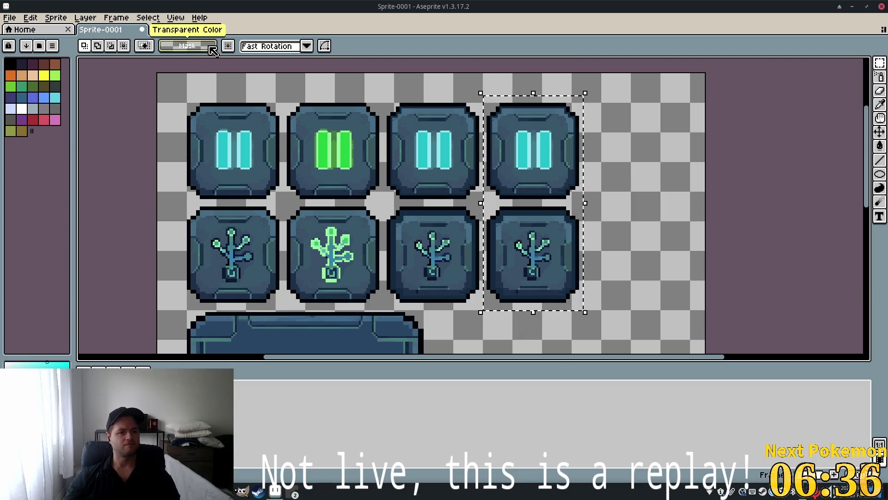
{"action": "left_click", "coordinate": [212, 49]}
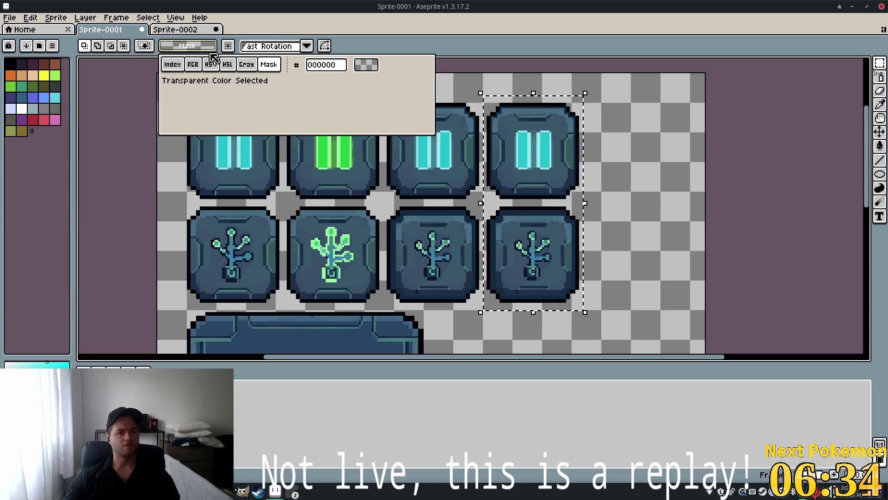
{"action": "left_click", "coordinate": [246, 64]}
{"action": "mouse_move", "coordinate": [263, 90]}
{"action": "left_mouse_down"}
{"action": "mouse_move", "coordinate": [376, 88]}
{"action": "mouse_move", "coordinate": [174, 96]}
{"action": "left_mouse_up"}
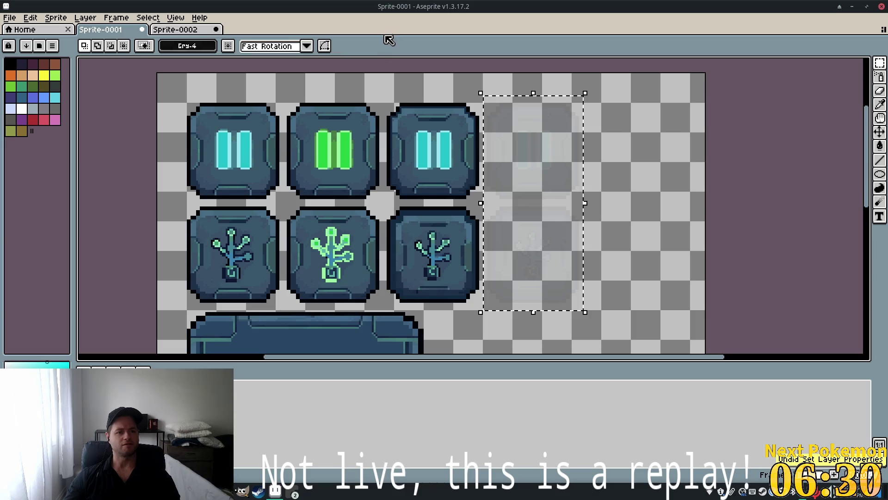
{"action": "left_click", "coordinate": [187, 45]}
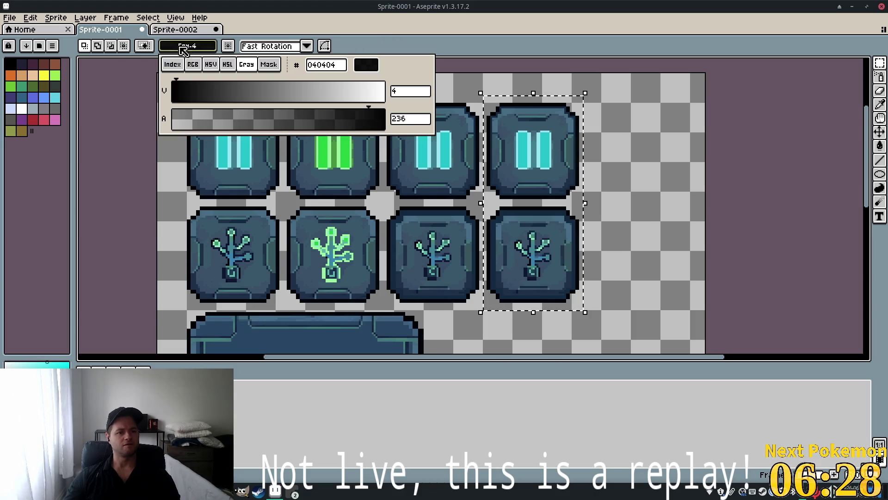
{"action": "left_click", "coordinate": [280, 94]}
{"action": "left_click_drag", "start_coordinate": [281, 94], "coordinate": [385, 94]}
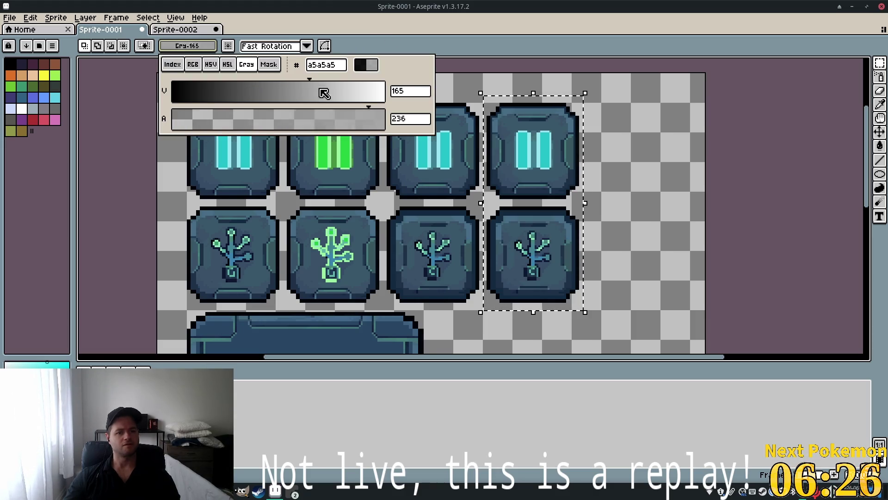
{"action": "left_click", "coordinate": [204, 48]}
{"action": "left_click", "coordinate": [172, 65]}
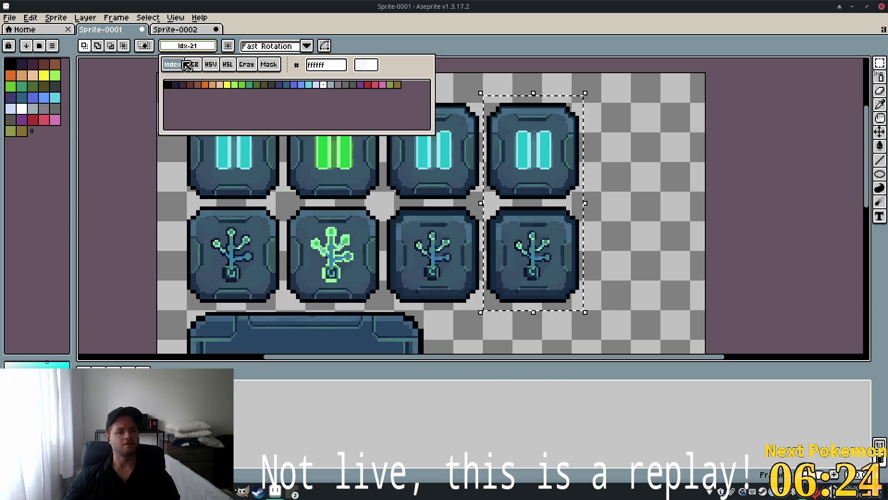
{"action": "left_click", "coordinate": [271, 67]}
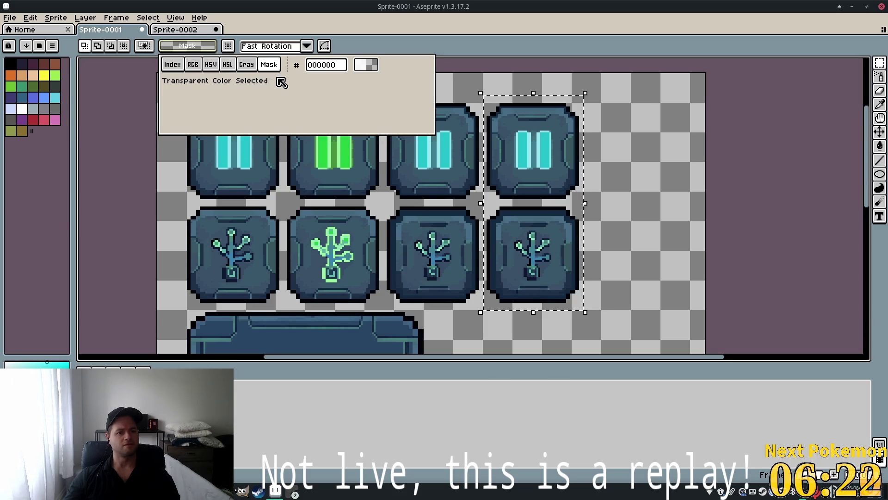
{"action": "left_click", "coordinate": [249, 68]}
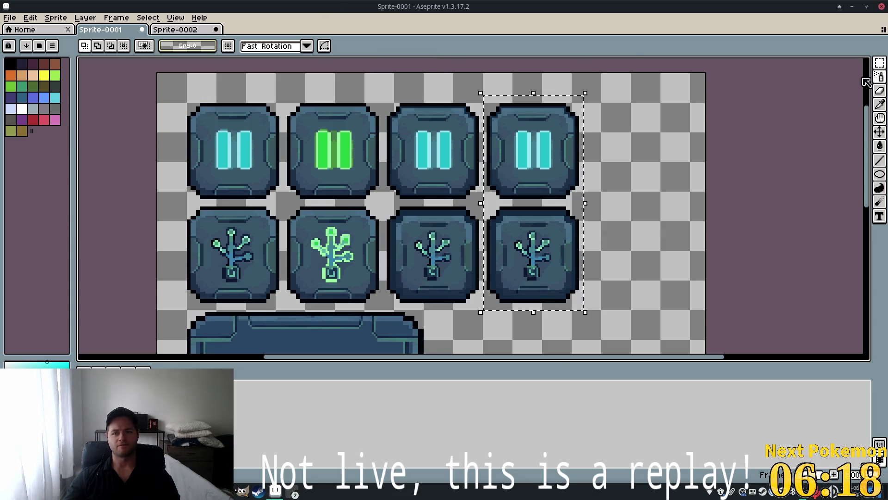
{"action": "left_click", "coordinate": [117, 18]}
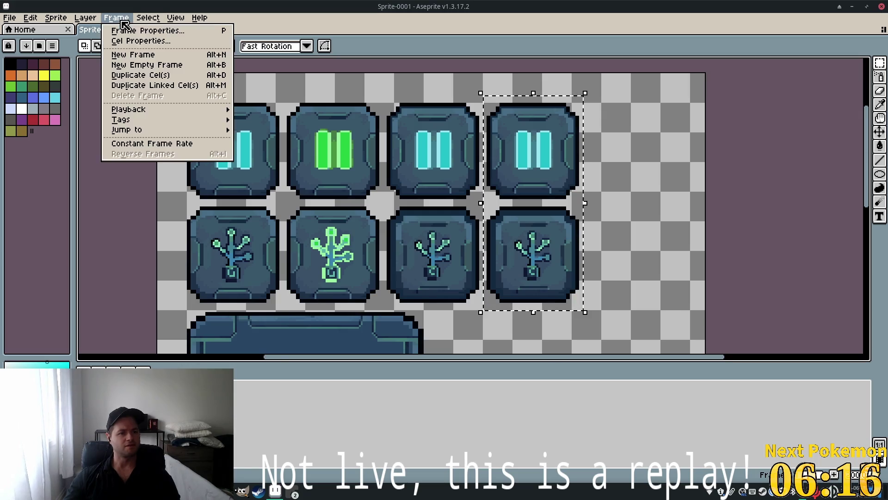
{"action": "mouse_move", "coordinate": [147, 18]}
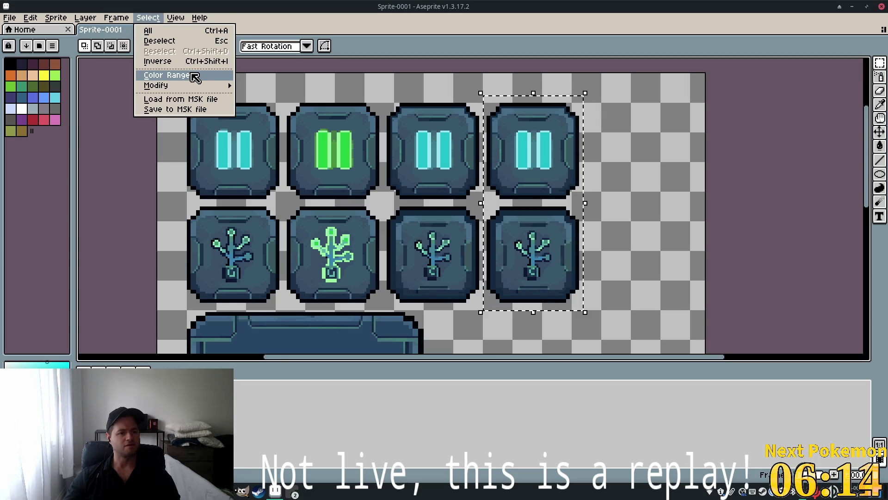
{"action": "mouse_move", "coordinate": [204, 91]}
{"action": "mouse_move", "coordinate": [177, 21]}
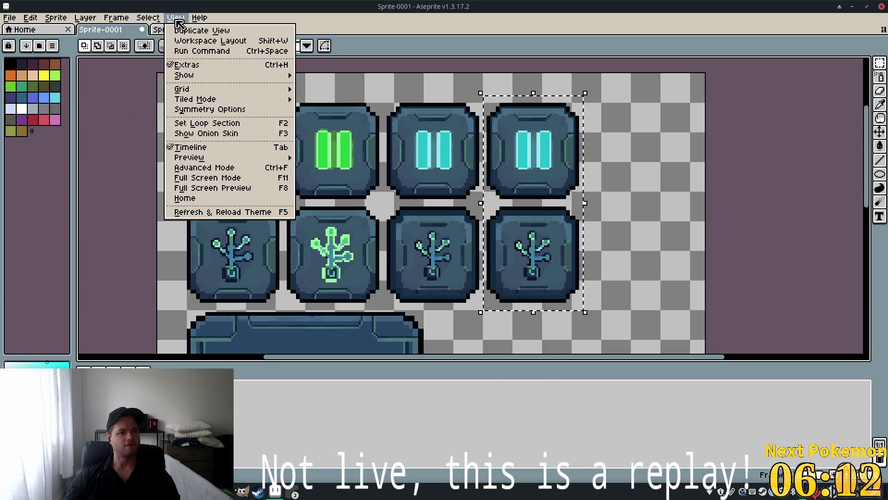
{"action": "mouse_move", "coordinate": [85, 18]}
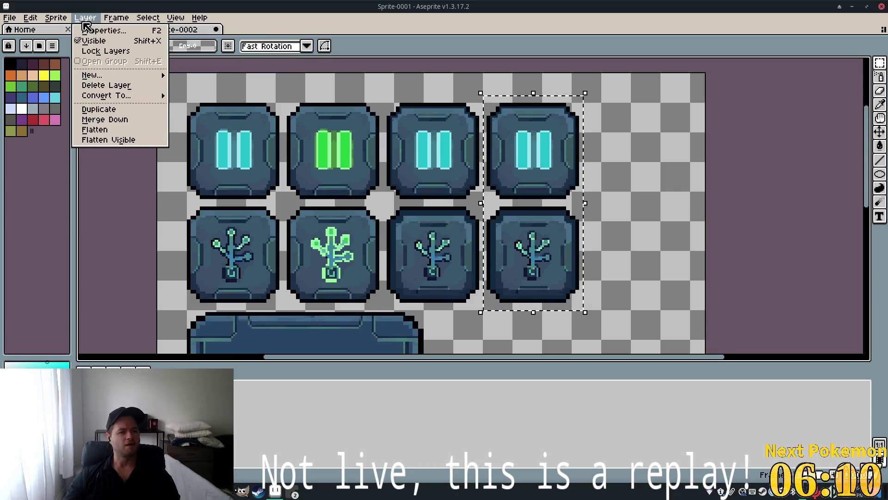
{"action": "mouse_move", "coordinate": [55, 20]}
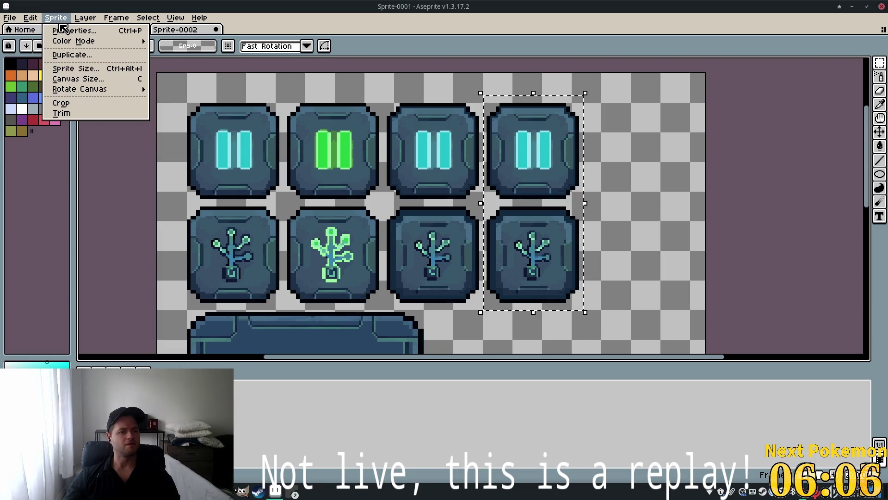
{"action": "mouse_move", "coordinate": [74, 40]}
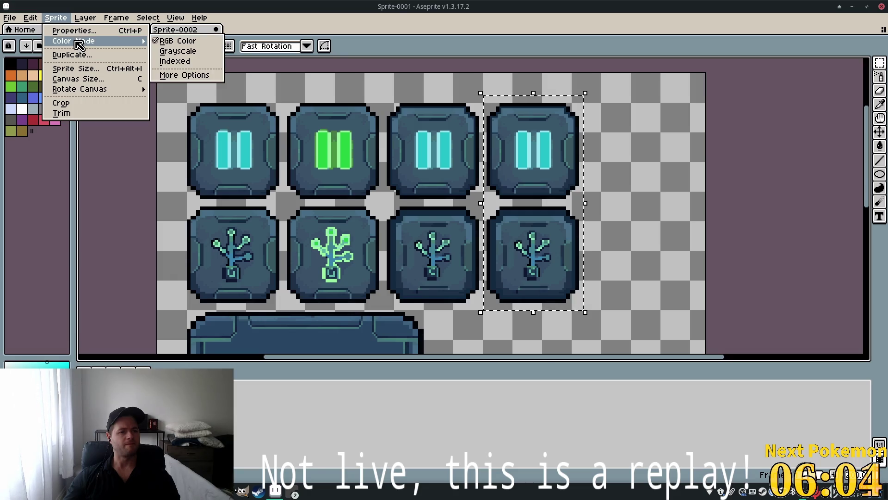
{"action": "left_click", "coordinate": [190, 52]}
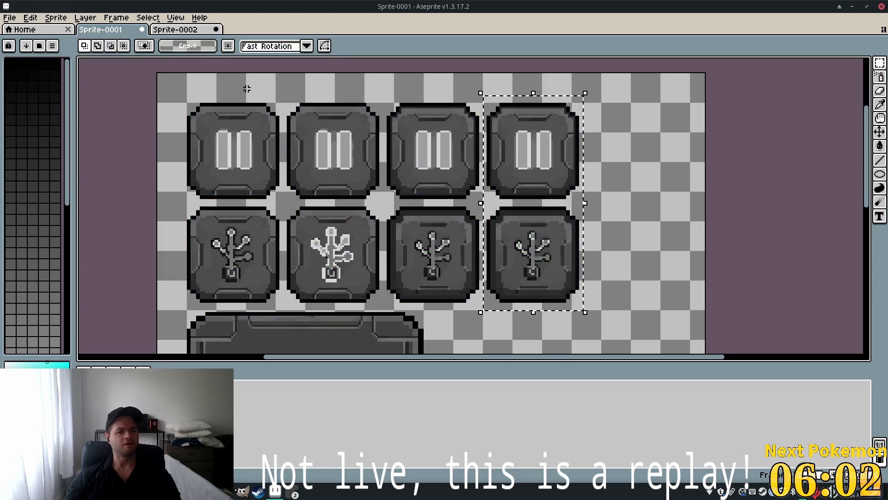
{"action": "key", "text": "ctrl+z"}
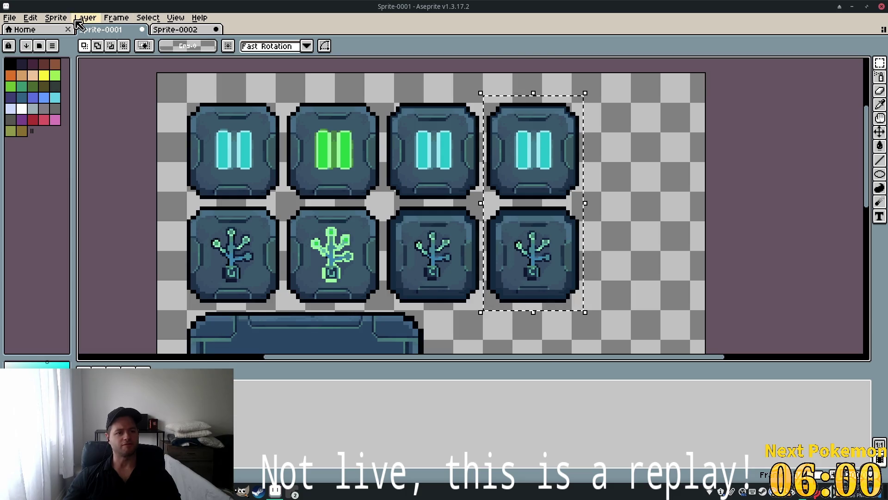
{"action": "left_click", "coordinate": [72, 21]}
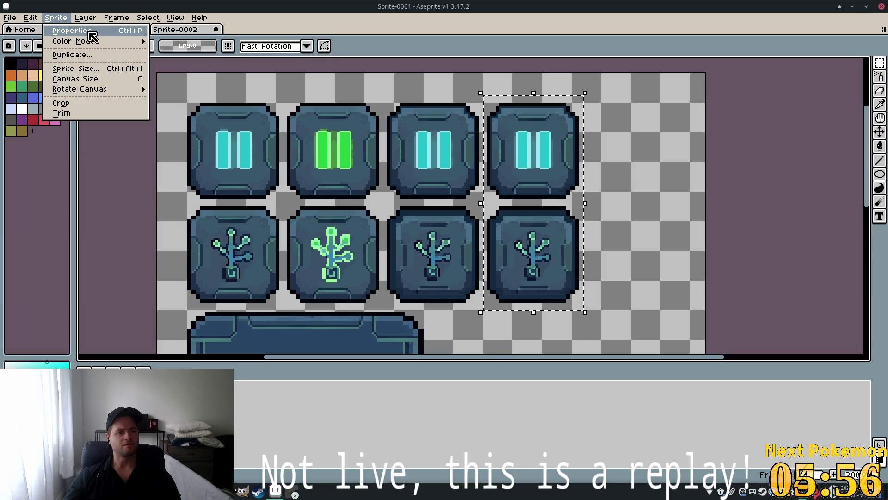
{"action": "mouse_move", "coordinate": [102, 46]}
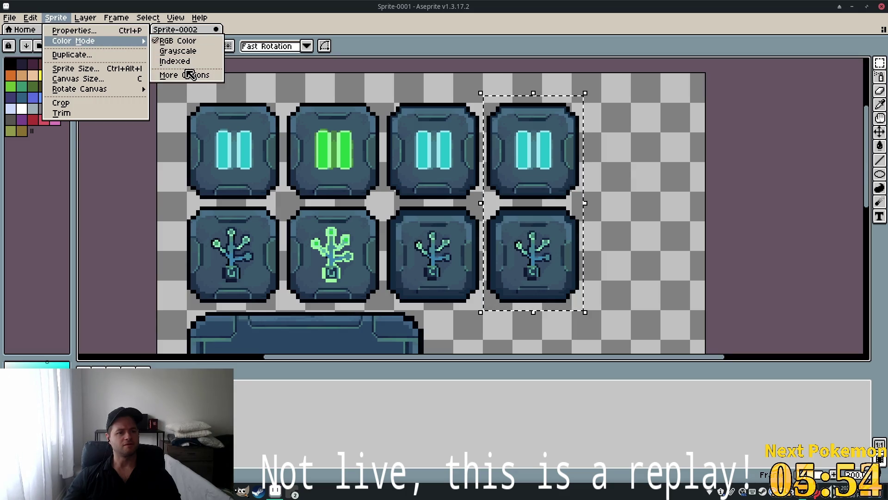
{"action": "mouse_move", "coordinate": [85, 18]}
{"action": "mouse_move", "coordinate": [116, 18]}
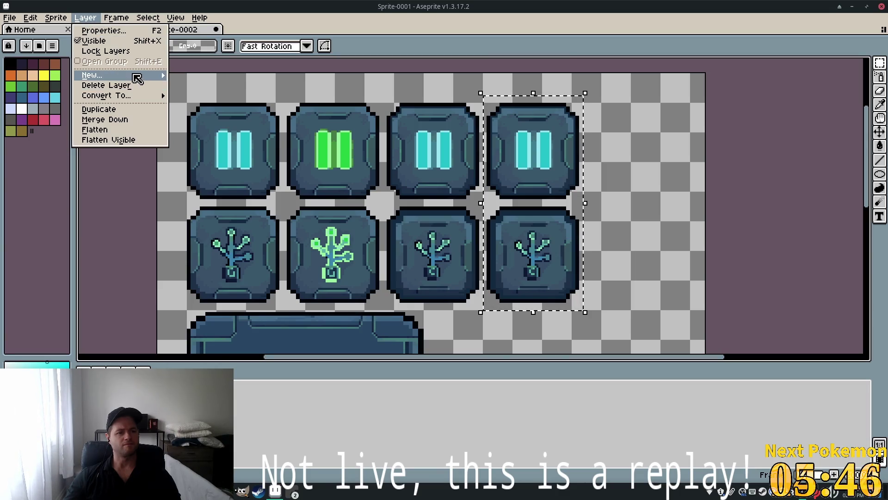
{"action": "mouse_move", "coordinate": [137, 78]}
{"action": "mouse_move", "coordinate": [135, 95]}
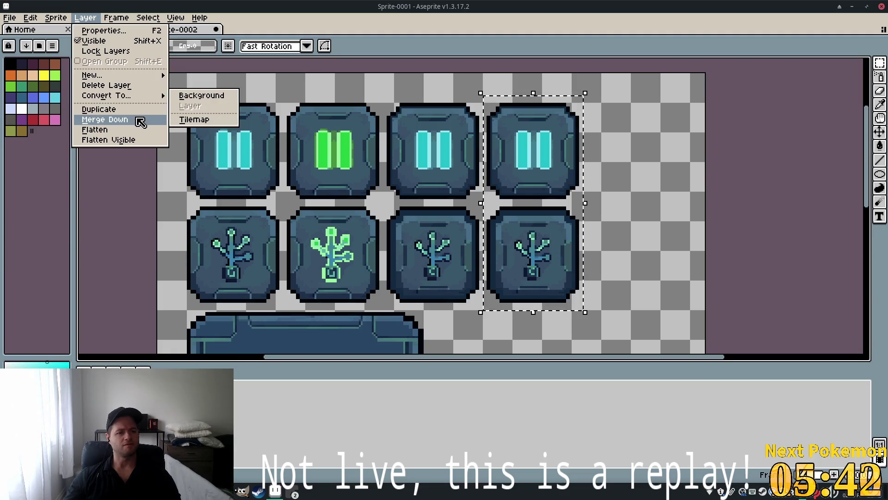
{"action": "key", "text": "Escape"}
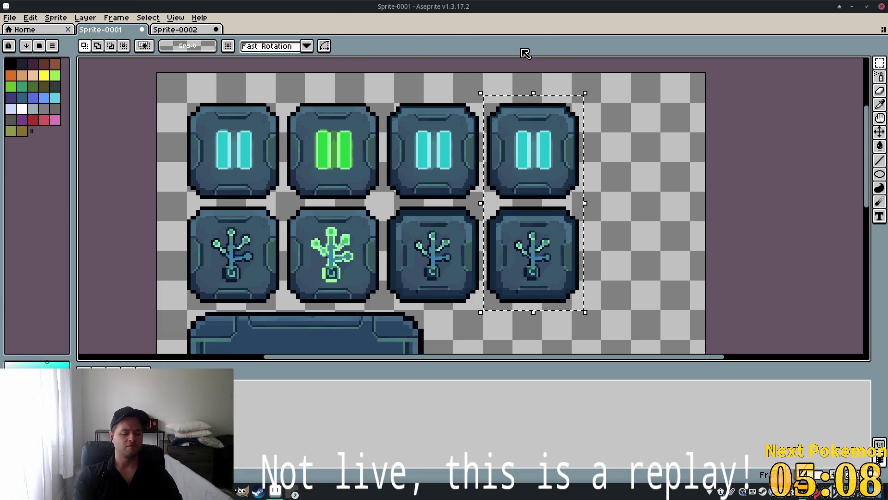
Apply Hue/Saturation to the fourth column with hue -180 and saturation -100
{"action": "key", "text": "ctrl+u"}
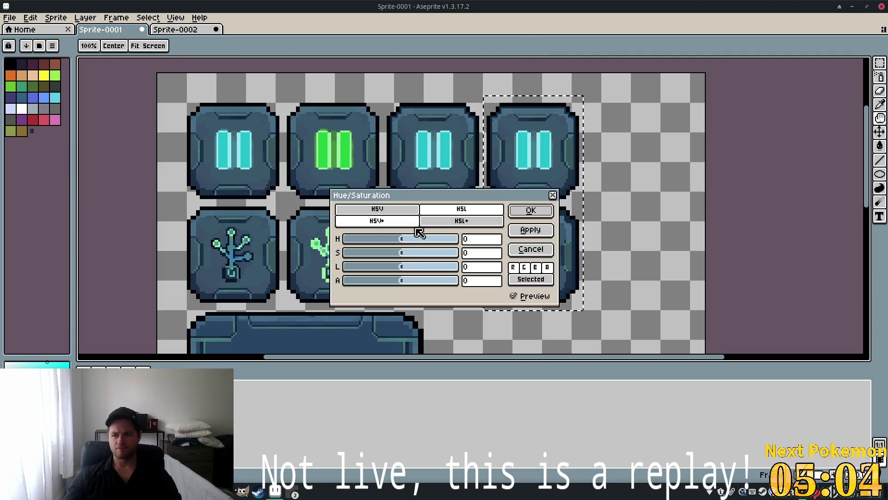
{"action": "mouse_move", "coordinate": [399, 240]}
{"action": "left_mouse_down"}
{"action": "mouse_move", "coordinate": [346, 252]}
{"action": "mouse_move", "coordinate": [326, 240]}
{"action": "left_mouse_up"}
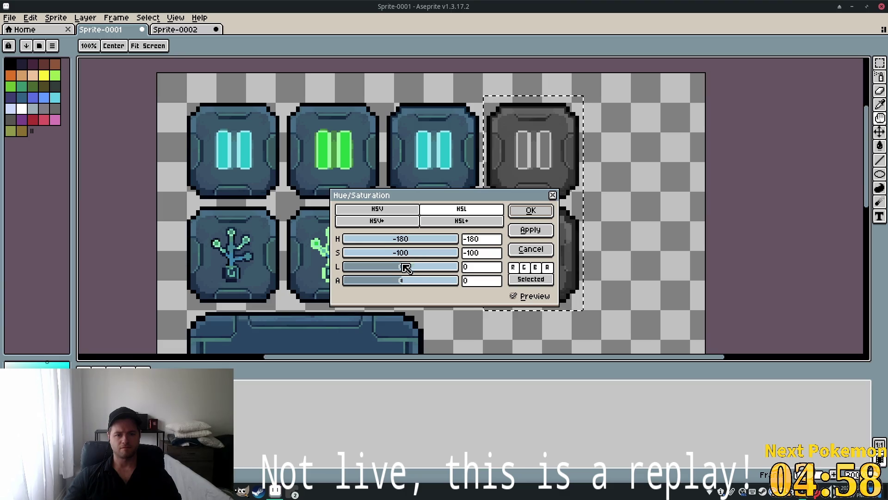
{"action": "mouse_move", "coordinate": [402, 267]}
{"action": "left_mouse_down"}
{"action": "mouse_move", "coordinate": [321, 271]}
{"action": "mouse_move", "coordinate": [470, 272]}
{"action": "mouse_move", "coordinate": [406, 271]}
{"action": "left_mouse_up"}
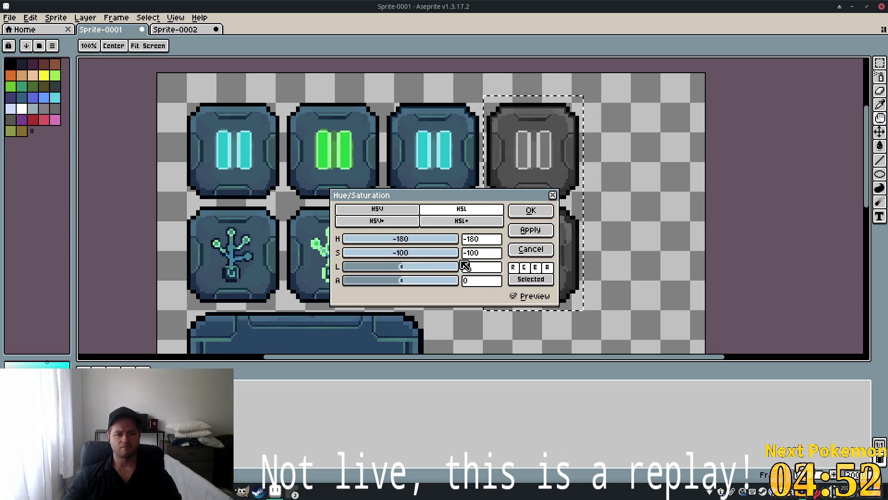
{"action": "left_click", "coordinate": [402, 252]}
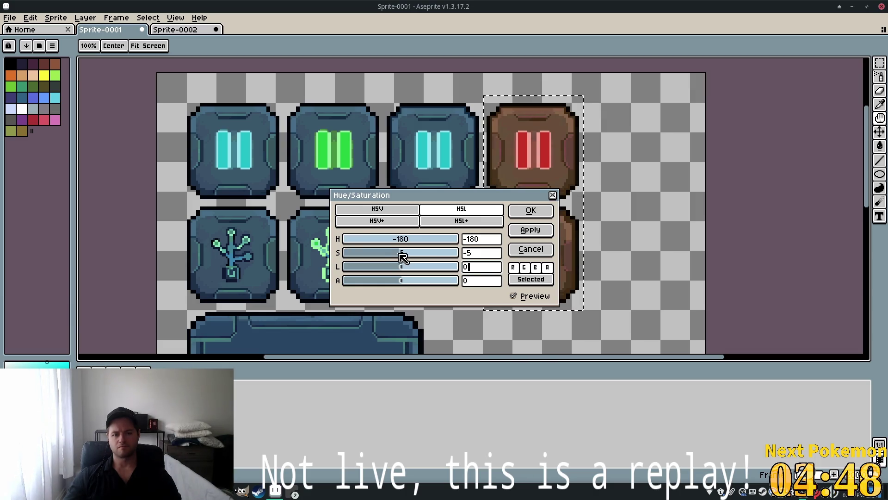
{"action": "left_click", "coordinate": [475, 252]}
{"action": "type", "text": "-100"}
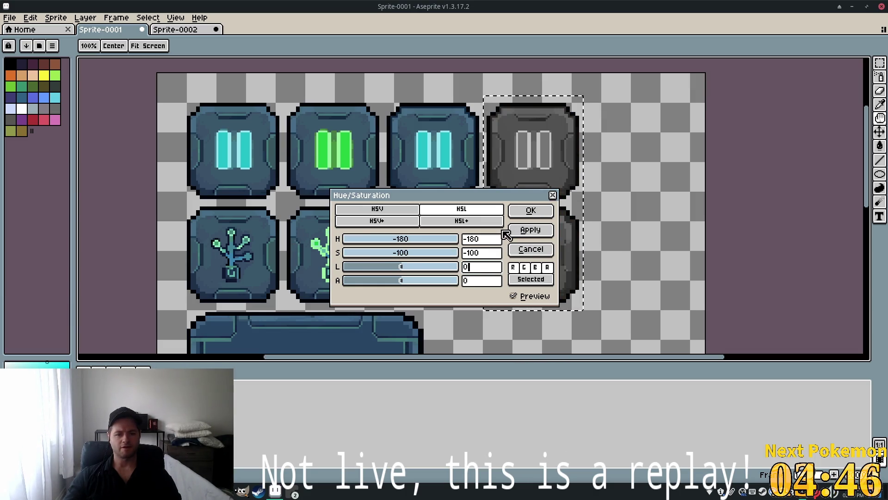
{"action": "left_click", "coordinate": [530, 213]}
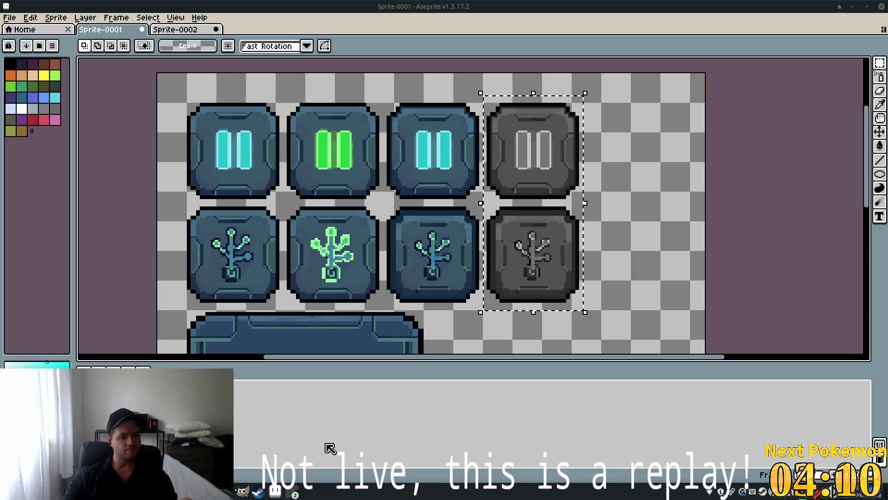
{"action": "left_click", "coordinate": [261, 492]}
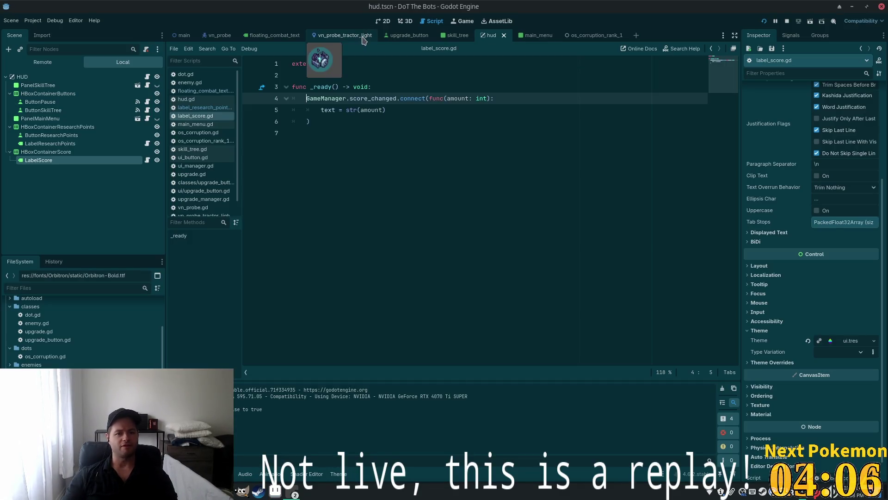
In skill_tree's 2D view, toggle UpgradeButtonWorm's Disabled to compare, leaving it enabled
{"action": "left_click", "coordinate": [458, 35]}
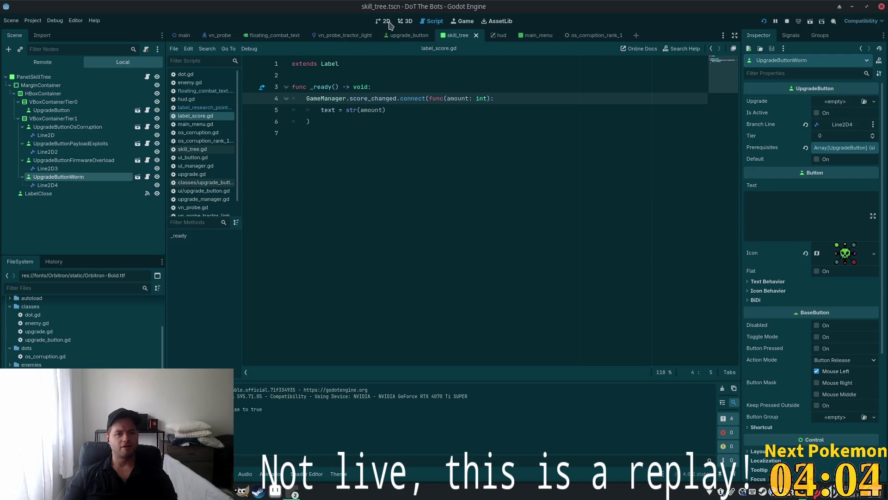
{"action": "left_click", "coordinate": [384, 20]}
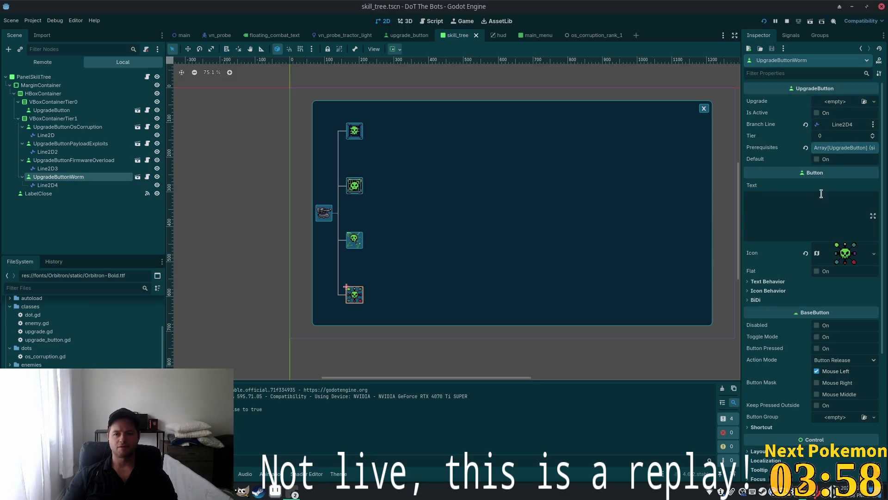
{"action": "left_click", "coordinate": [817, 326]}
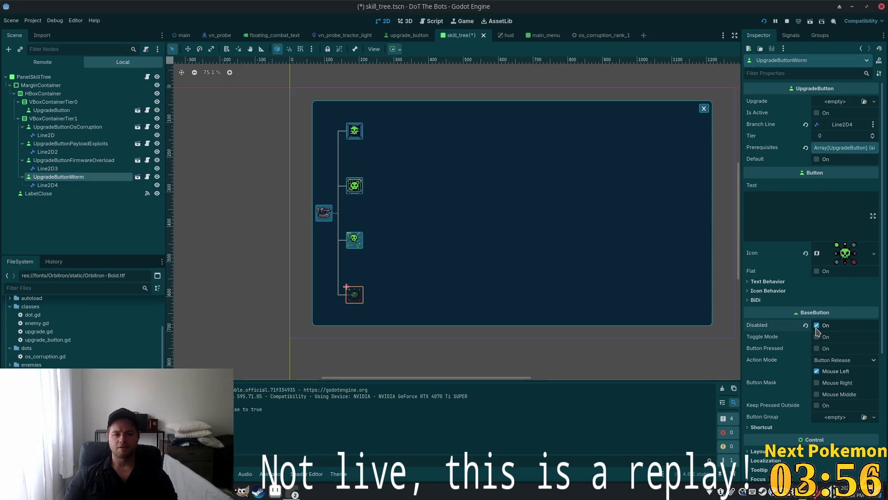
{"action": "scroll", "coordinate": [402, 291], "scroll_direction": "up", "scroll_amount": 5}
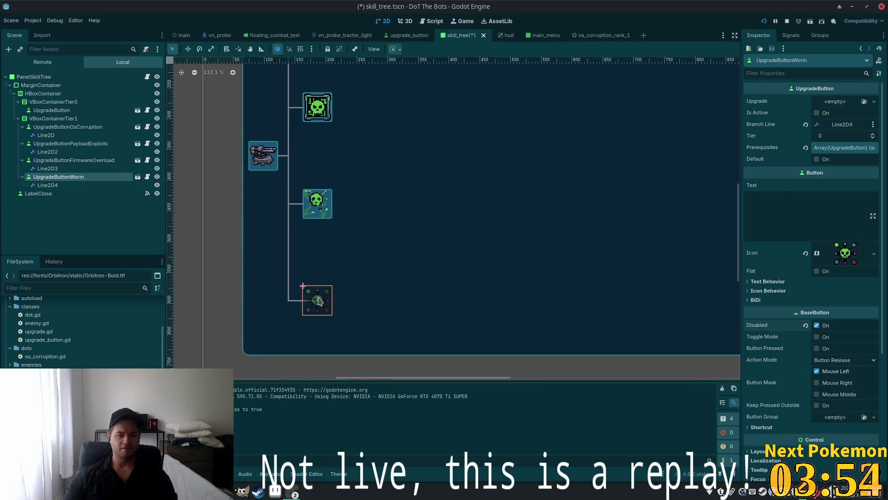
{"action": "left_click", "coordinate": [817, 326]}
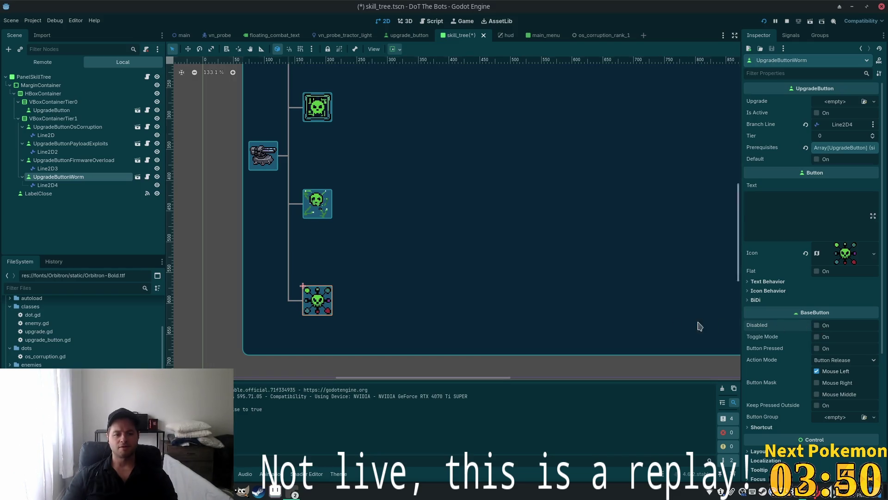
{"action": "left_click", "coordinate": [817, 325]}
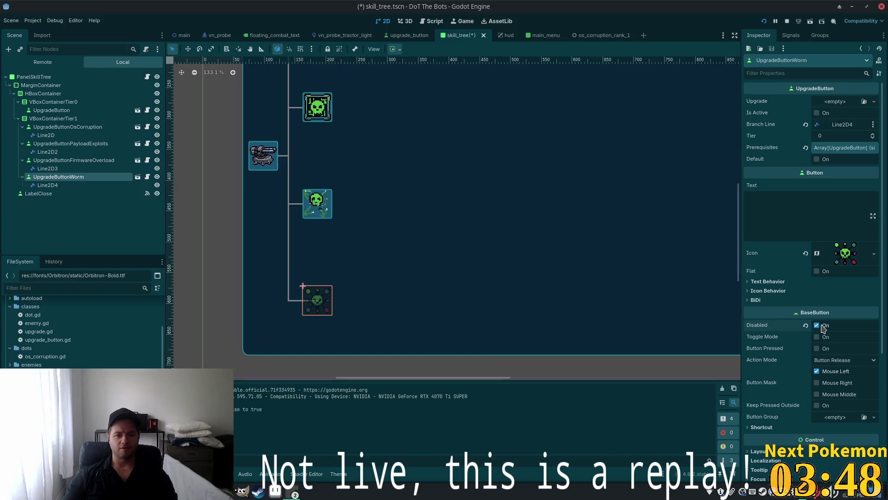
{"action": "left_click", "coordinate": [817, 325]}
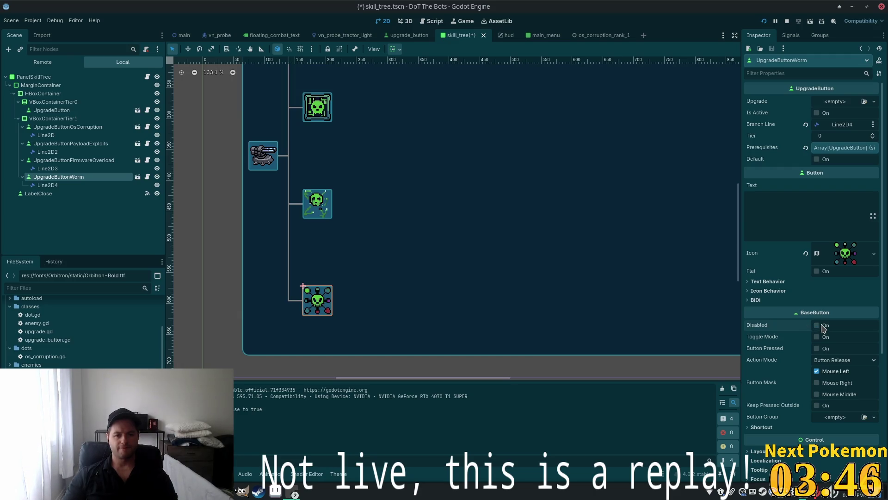
{"action": "scroll", "coordinate": [456, 252], "scroll_direction": "down", "scroll_amount": 2}
{"action": "scroll", "coordinate": [455, 252], "scroll_direction": "down", "scroll_amount": 1}
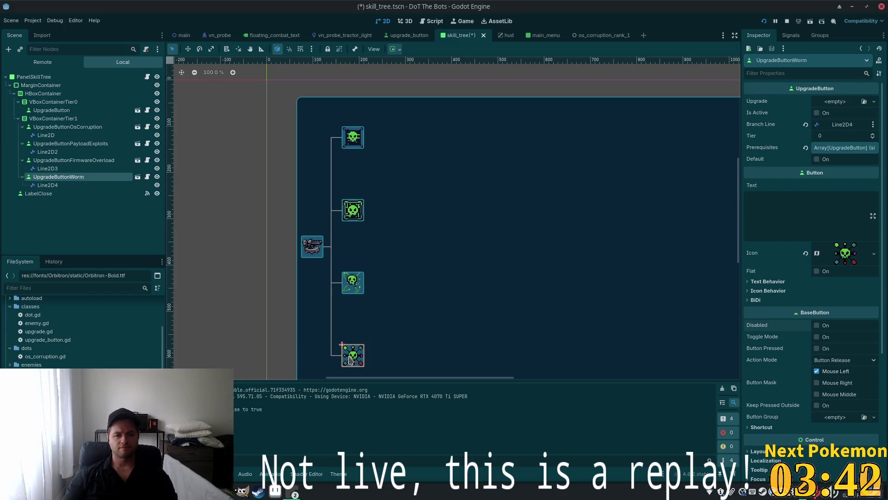
{"action": "left_click", "coordinate": [817, 326]}
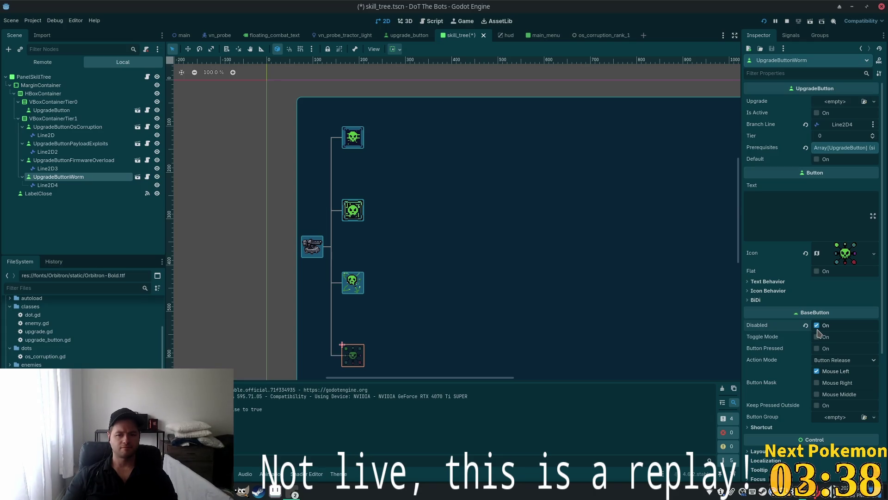
{"action": "left_click", "coordinate": [817, 326]}
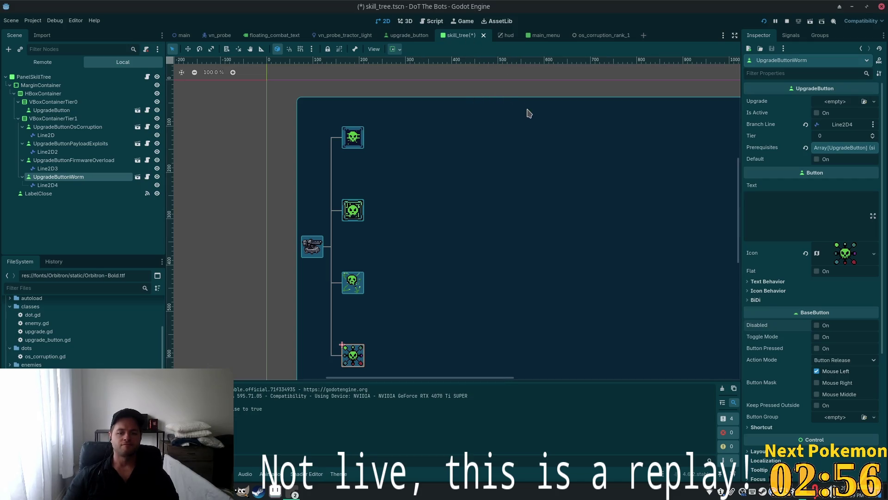
Save the skill_tree scene and open the upgrade button's script
{"action": "key", "text": "ctrl+s"}
{"action": "scroll", "coordinate": [441, 178], "scroll_direction": "down", "scroll_amount": 4}
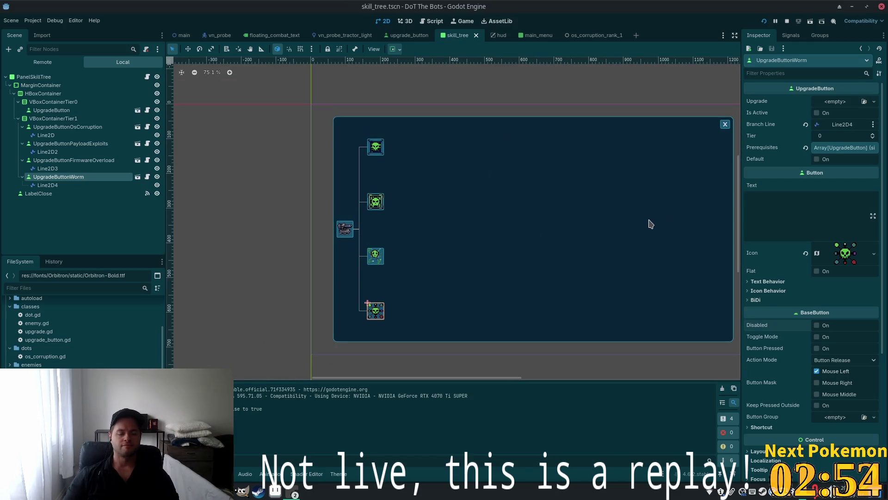
{"action": "left_click", "coordinate": [148, 143]}
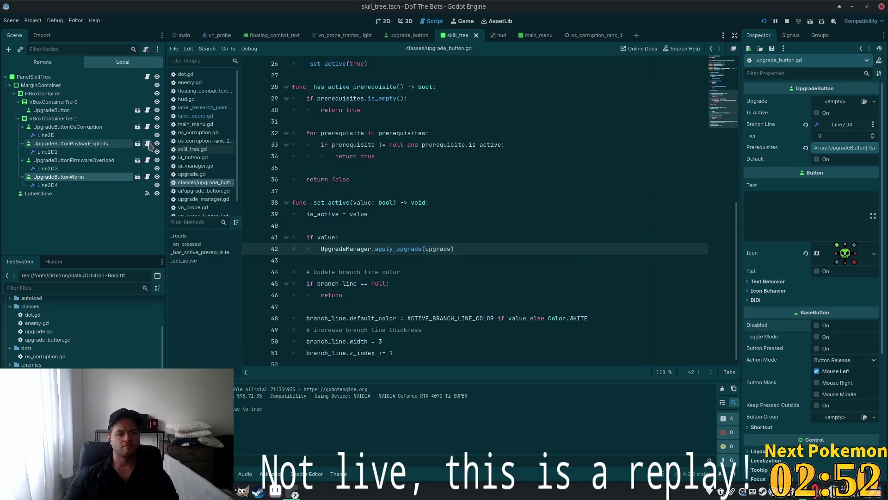
{"action": "scroll", "coordinate": [525, 176], "scroll_direction": "up", "scroll_amount": 5}
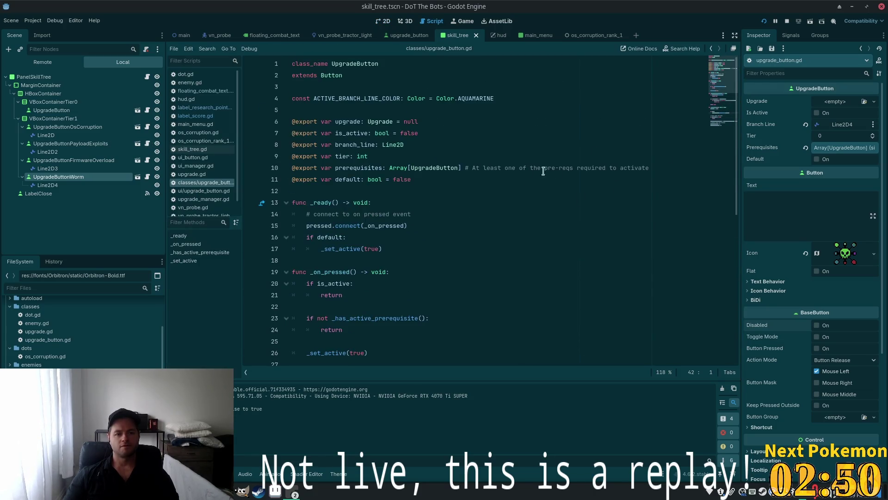
{"action": "key", "text": "alt+Tab"}
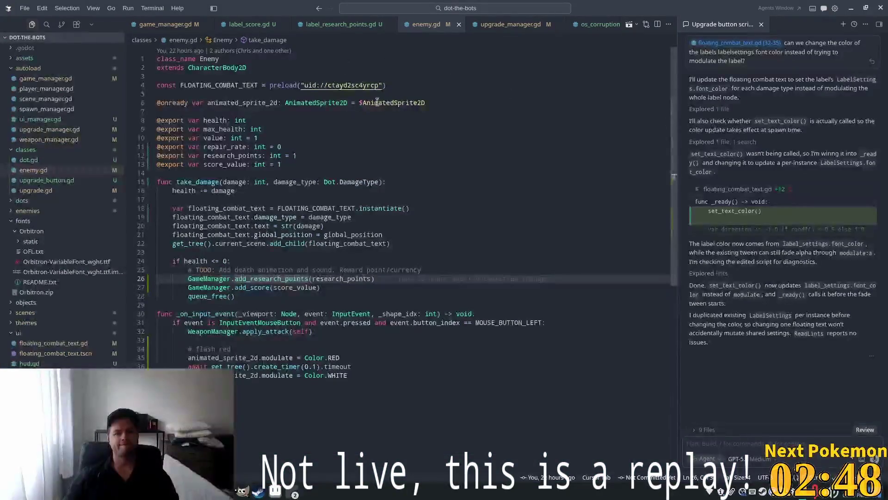
Delete the unfinished reset_game stub after add_score in game_manager.gd and save the file
{"action": "left_click", "coordinate": [509, 87]}
{"action": "key", "text": "ctrl+Tab"}
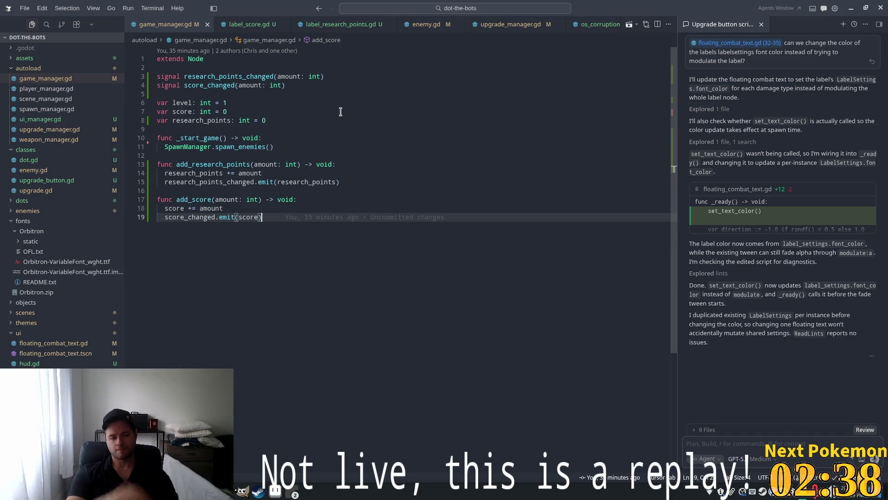
{"action": "key", "text": "Return"}
{"action": "key", "text": "Return"}
{"action": "type", "text": "func"}
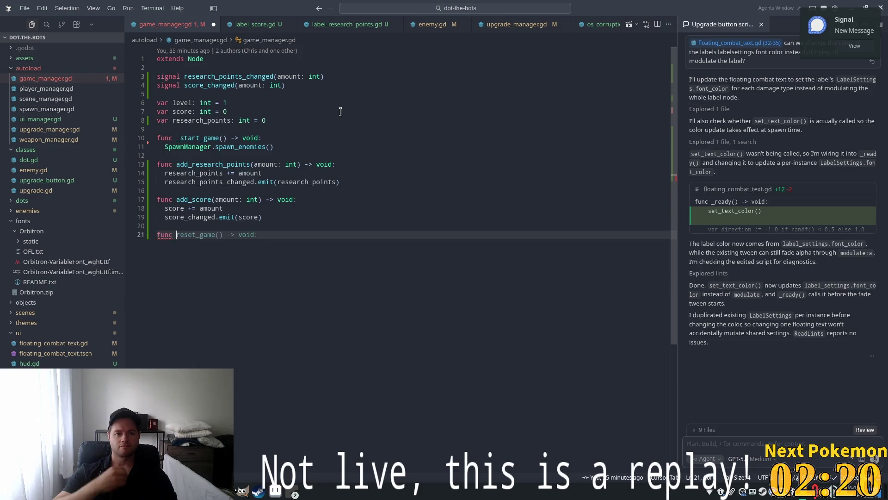
{"action": "key", "text": "BackSpace"}
{"action": "key", "text": "BackSpace"}
{"action": "key", "text": "BackSpace"}
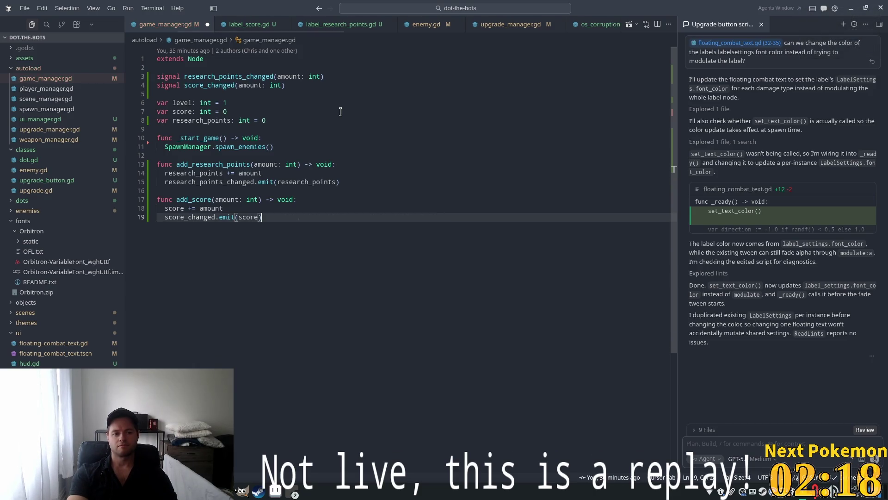
{"action": "key", "text": "ctrl+s"}
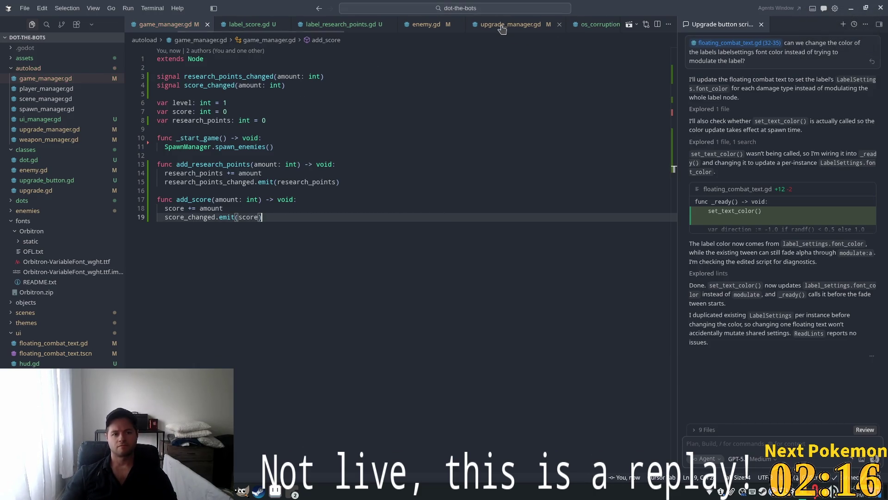
{"action": "left_click", "coordinate": [501, 26]}
Append func get_upgrade_cost() -> int, dropping the suggested upgrade parameter, and start its body
{"action": "left_click", "coordinate": [311, 286]}
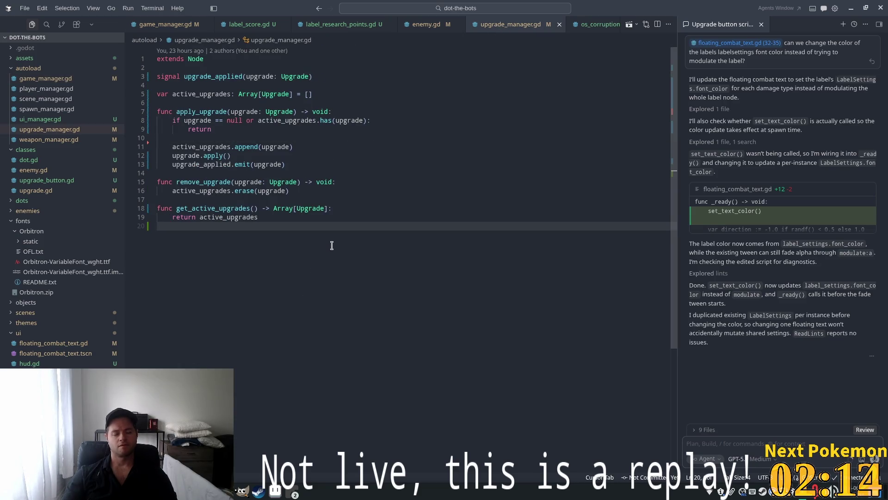
{"action": "key", "text": "Return"}
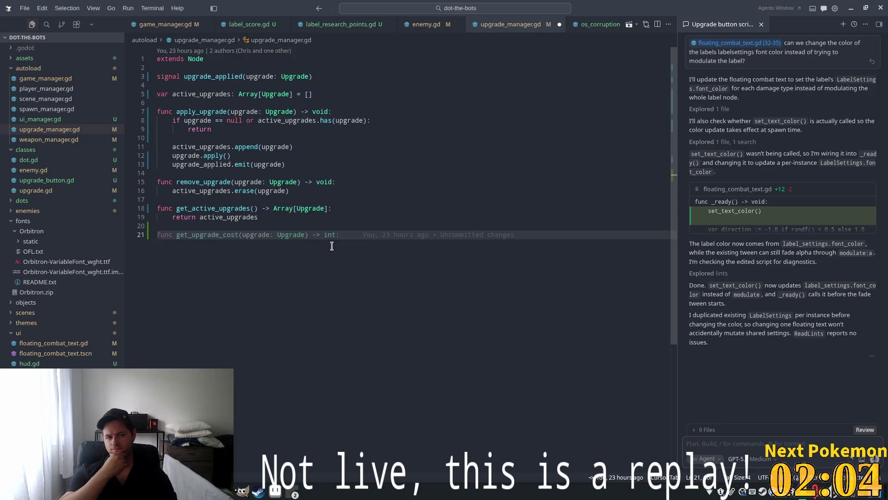
{"action": "type", "text": "func"}
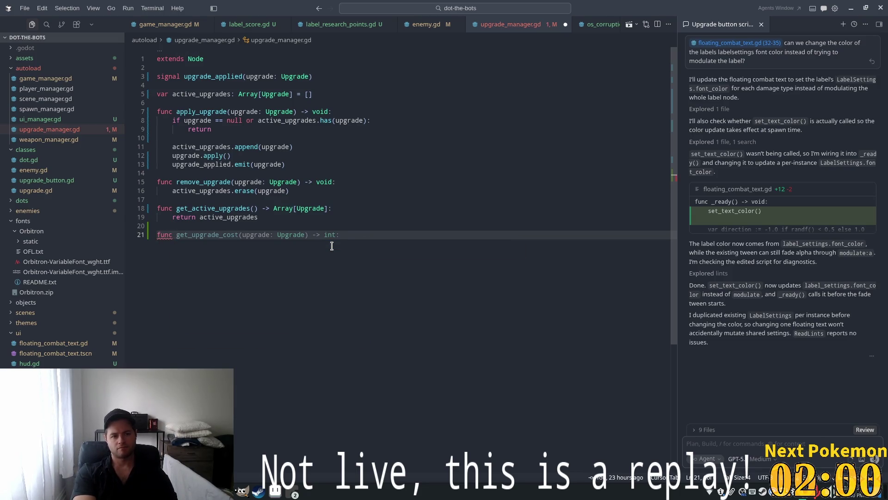
{"action": "key", "text": "Tab"}
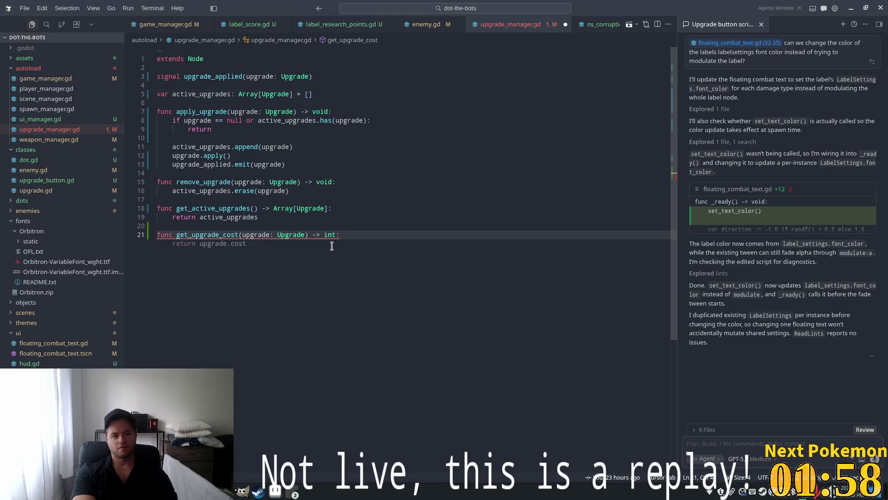
{"action": "key", "text": "Left"}
{"action": "key", "text": "Left"}
{"action": "key", "text": "Left"}
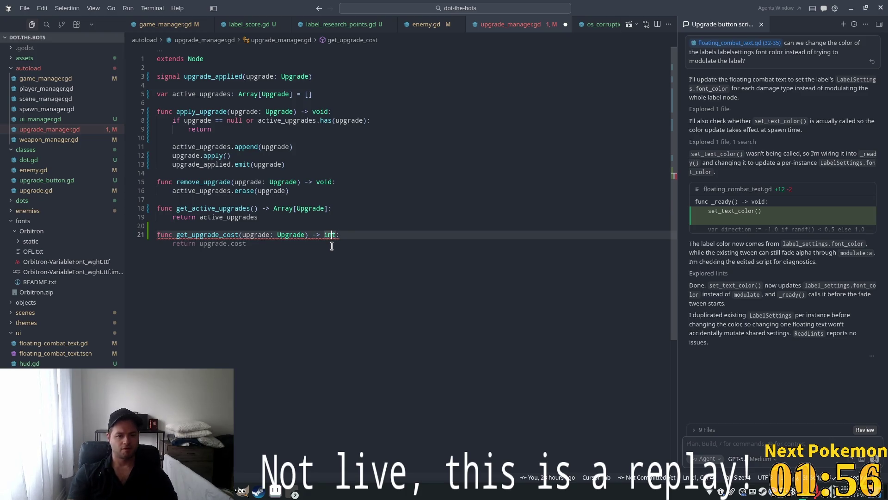
{"action": "key", "text": "ctrl+shift+Left"}
{"action": "key", "text": "ctrl+shift+Left"}
{"action": "key", "text": "ctrl+shift+Left"}
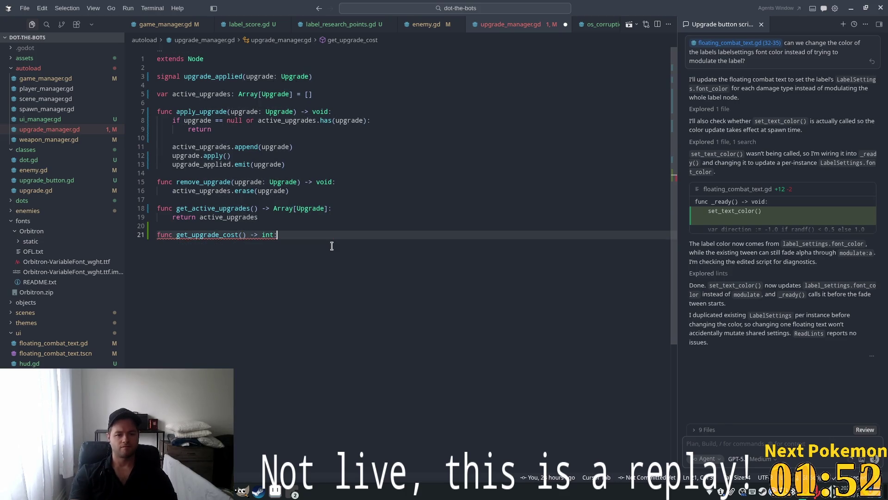
{"action": "key", "text": "Tab"}
{"action": "key", "text": "Return"}
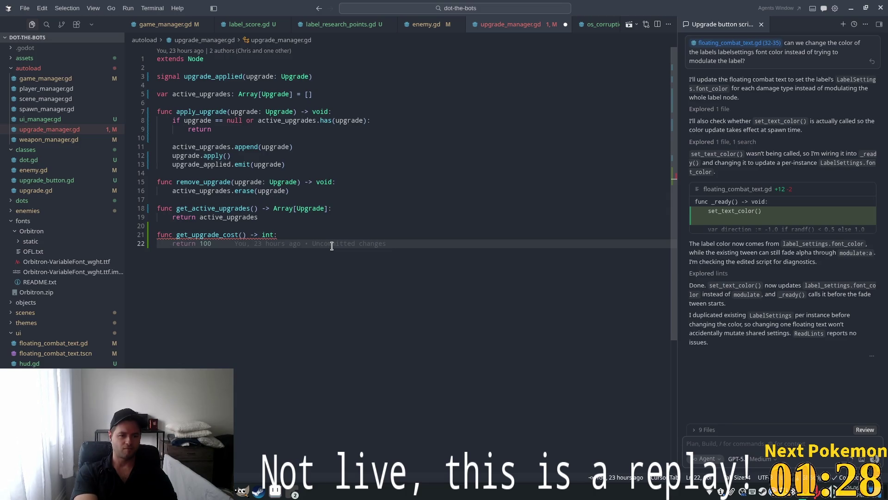
Make get_upgrade_cost return active_upgrades.size() * 20
{"action": "type", "text": "retur"}
{"action": "key", "text": "Tab"}
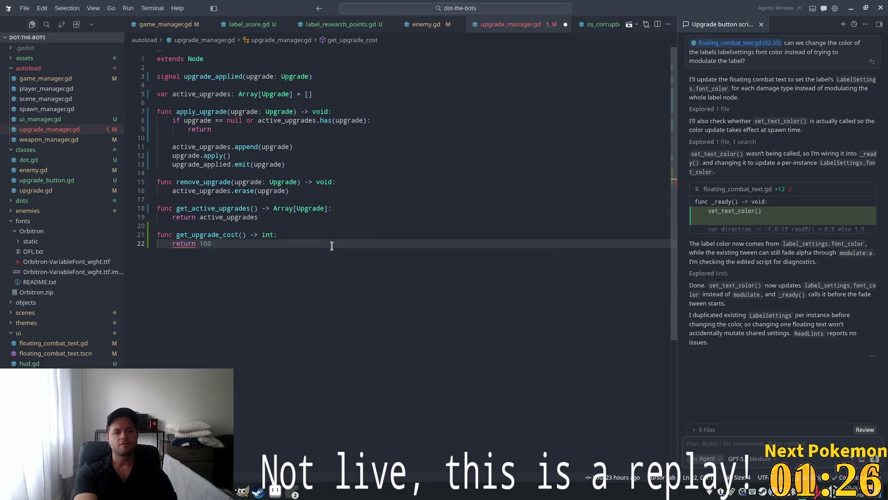
{"action": "type", "text": "ac"}
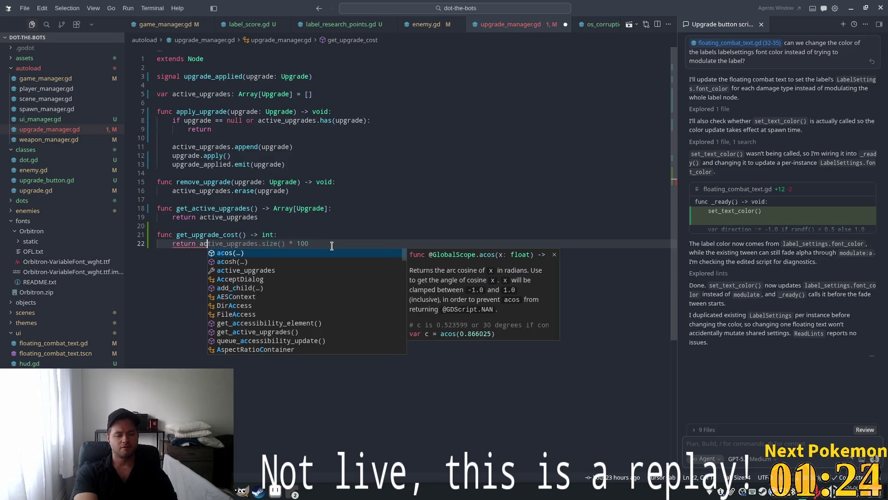
{"action": "key", "text": "Tab"}
{"action": "key", "text": "BackSpace"}
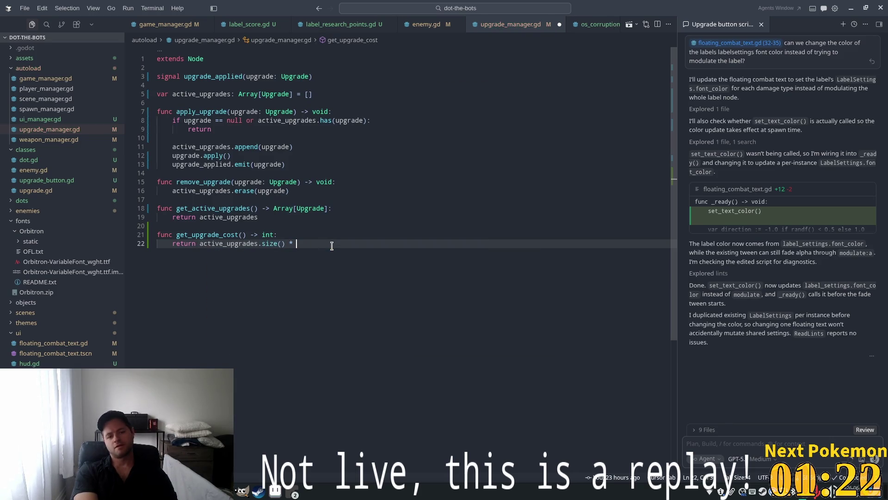
{"action": "type", "text": "20"}
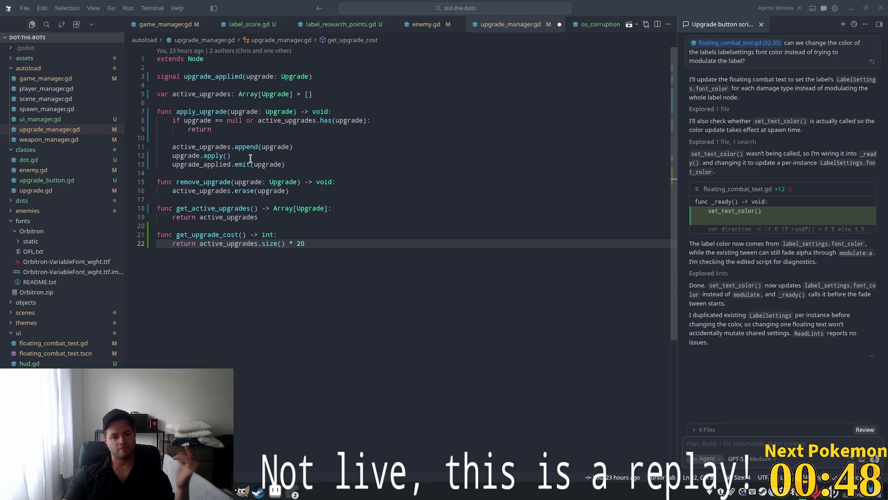
Inspect the multiplier 20 and active_upgrades usages, then go to the Steam store
{"action": "mouse_move", "coordinate": [253, 162]}
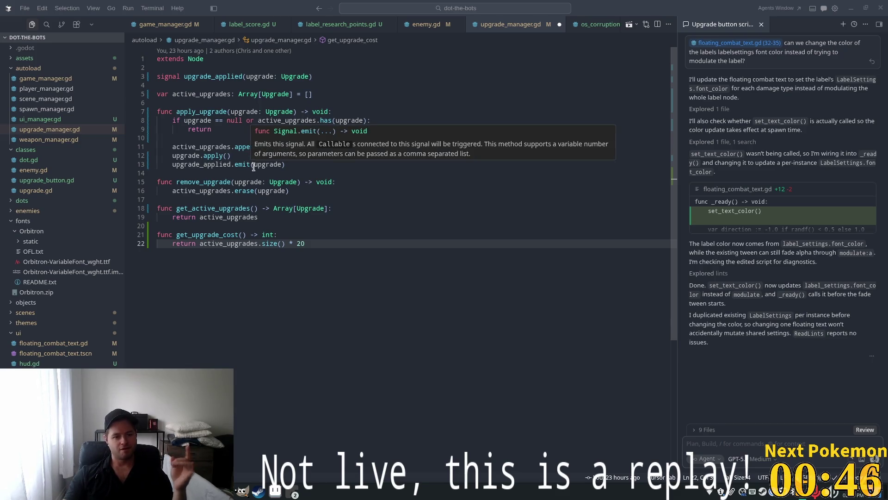
{"action": "double_click", "coordinate": [313, 245]}
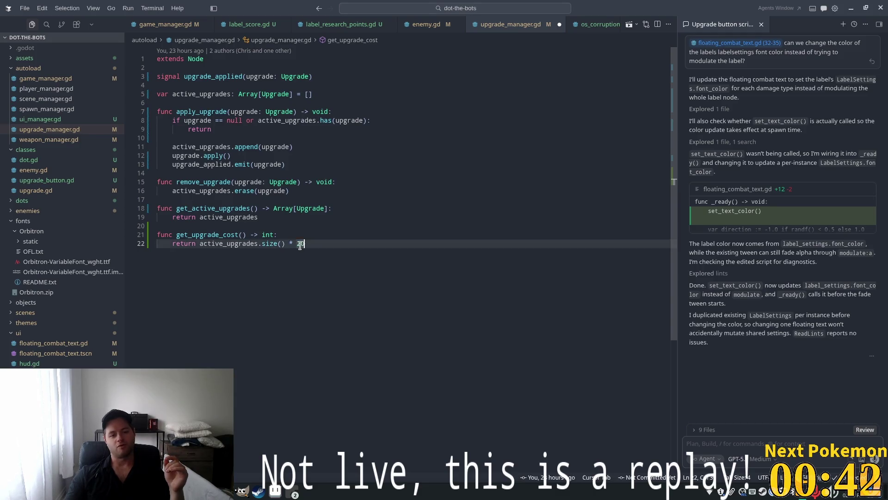
{"action": "double_click", "coordinate": [244, 244]}
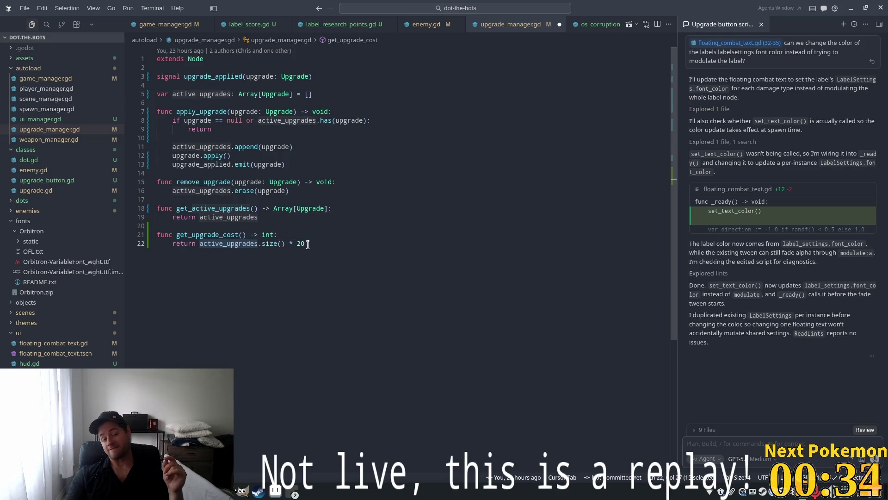
{"action": "left_click_drag", "start_coordinate": [307, 244], "coordinate": [297, 244]}
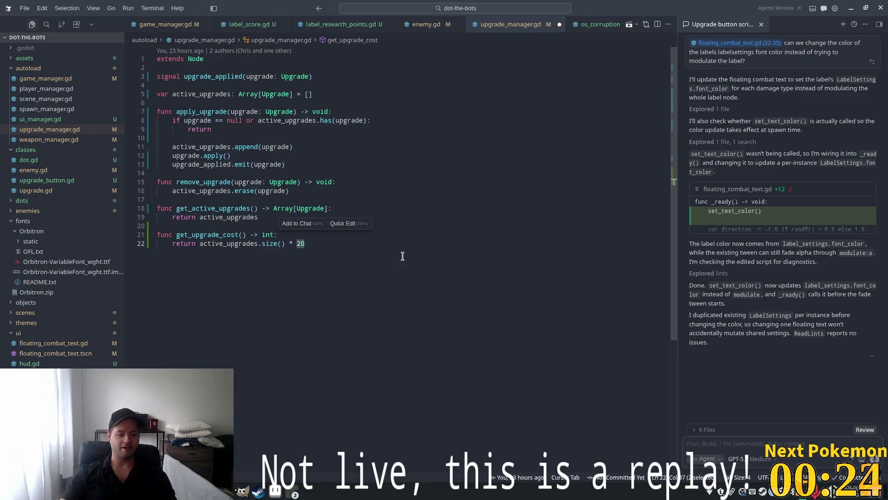
{"action": "key", "text": "alt+Tab"}
{"action": "left_click", "coordinate": [49, 22]}
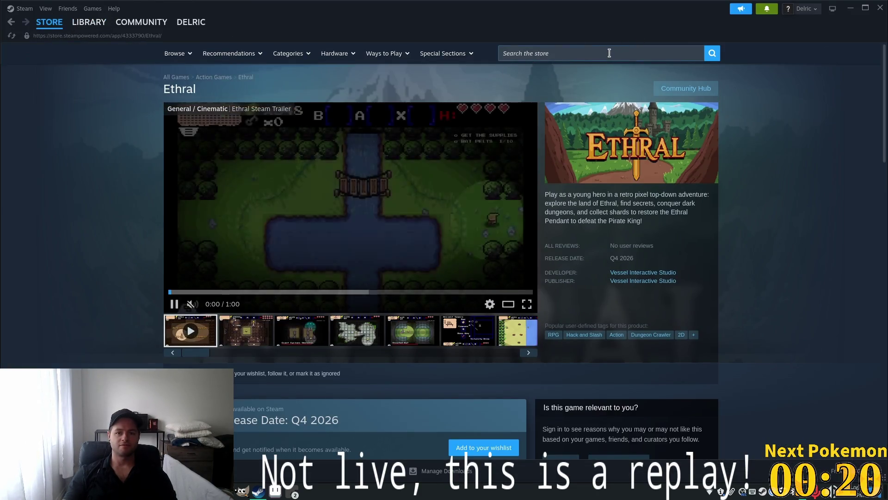
Search the Steam store for 'killer bean', open the Killer Bean page, and unmute its trailer
{"action": "left_click", "coordinate": [619, 46]}
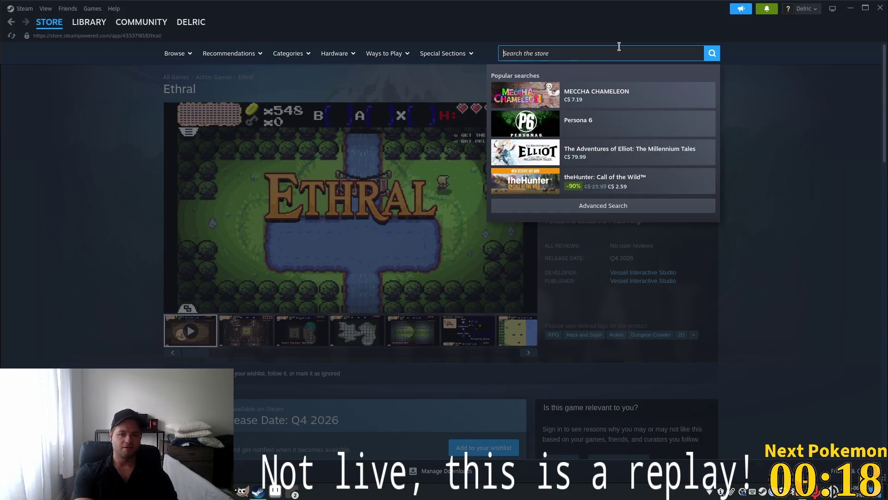
{"action": "type", "text": "killer bea"}
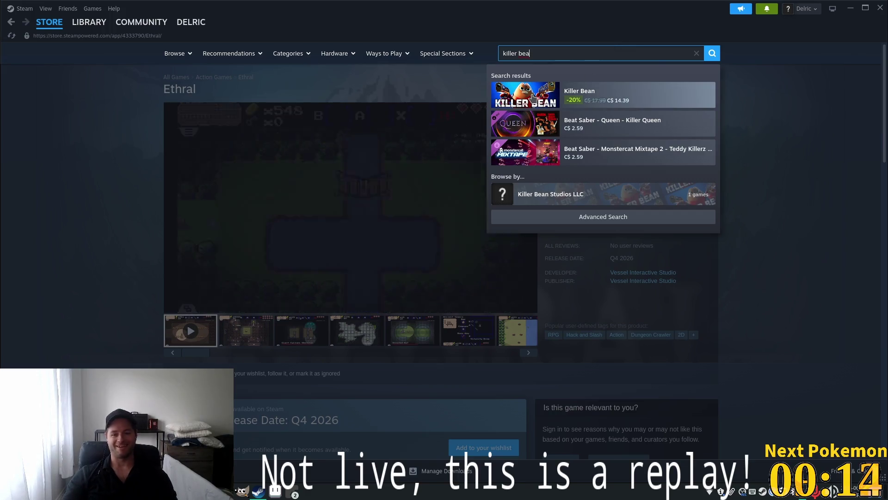
{"action": "left_click", "coordinate": [593, 95]}
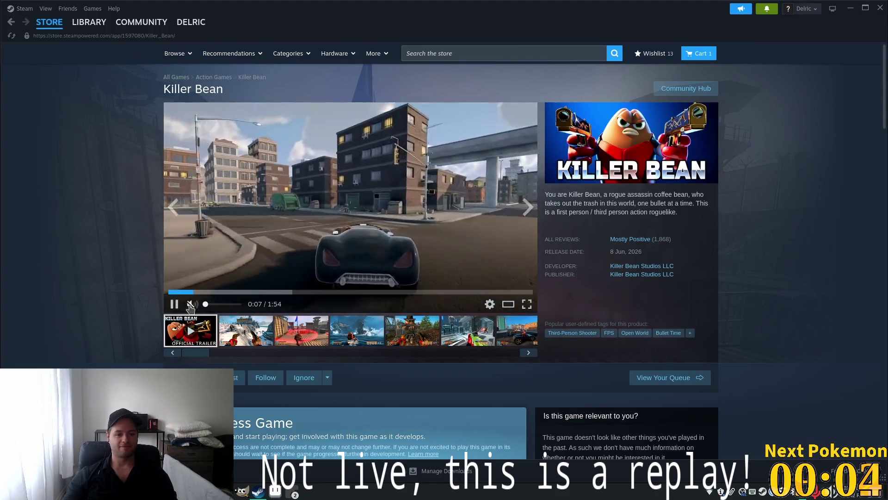
{"action": "left_click", "coordinate": [190, 305]}
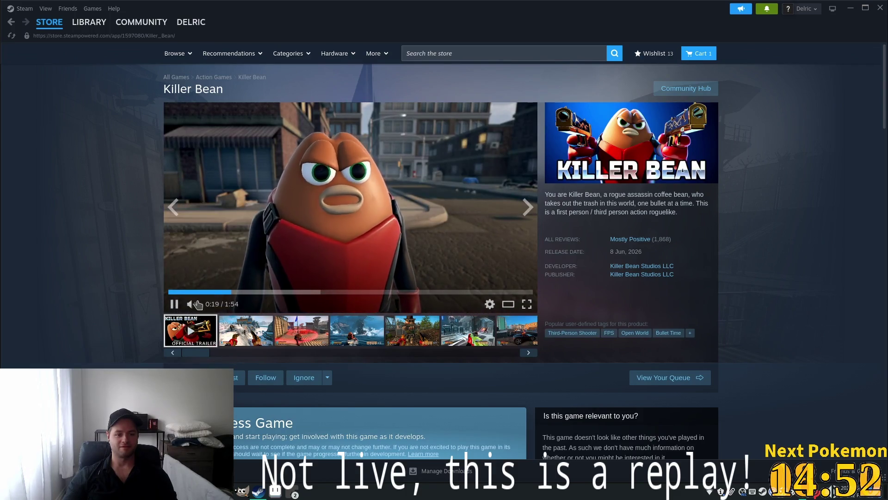
{"action": "mouse_move", "coordinate": [218, 307]}
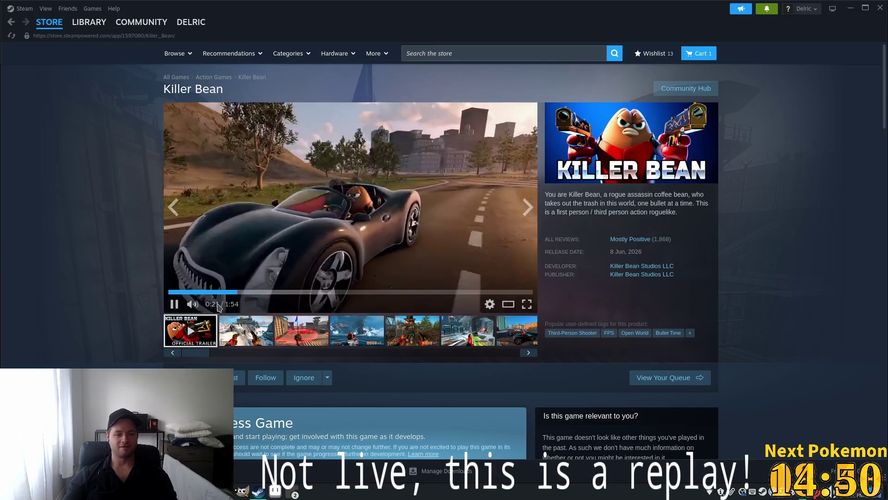
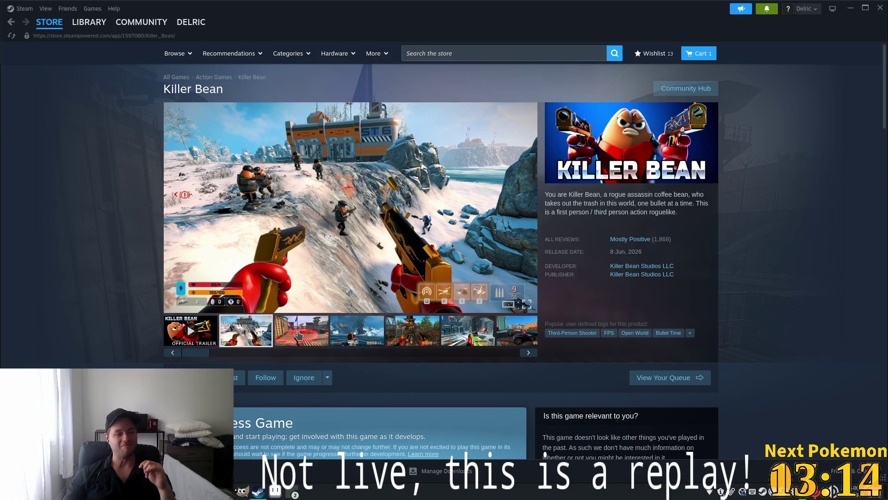
Page through the Killer Bean store screenshots, including the water, sci-fi and car scenes
{"action": "left_click", "coordinate": [309, 335]}
{"action": "left_click", "coordinate": [345, 329]}
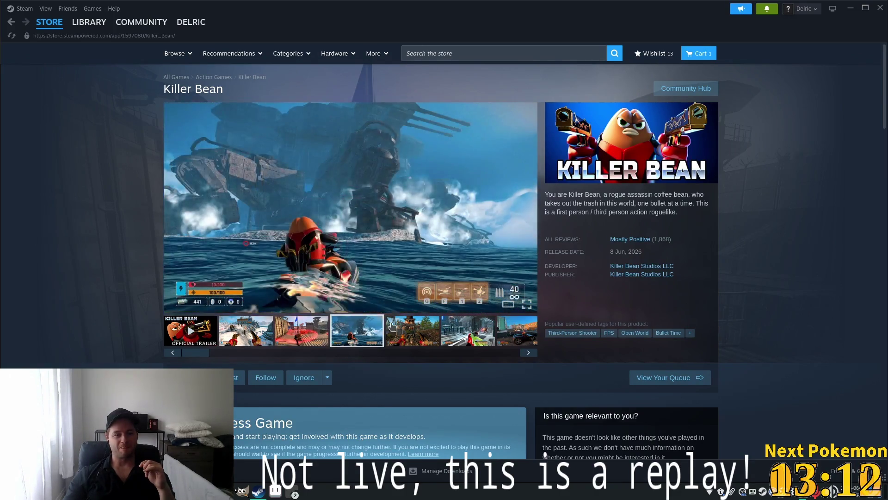
{"action": "left_click", "coordinate": [392, 326]}
{"action": "left_click", "coordinate": [444, 328]}
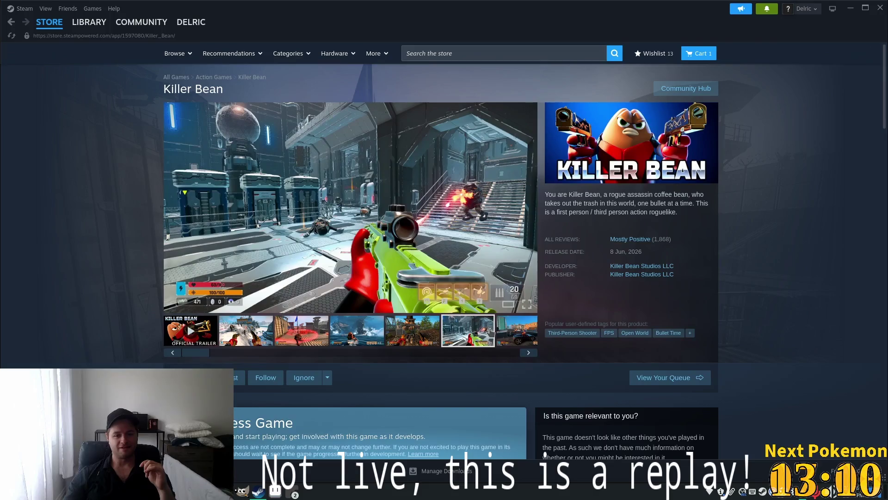
{"action": "left_click", "coordinate": [508, 335]}
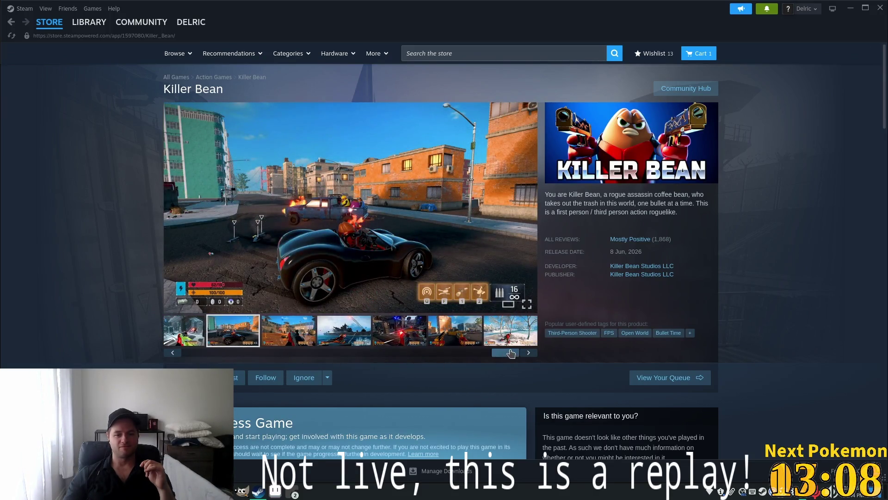
Cycle through the gallery again to the snow screenshot, then minimize the Steam window
{"action": "left_click", "coordinate": [304, 335]}
{"action": "left_click", "coordinate": [347, 333]}
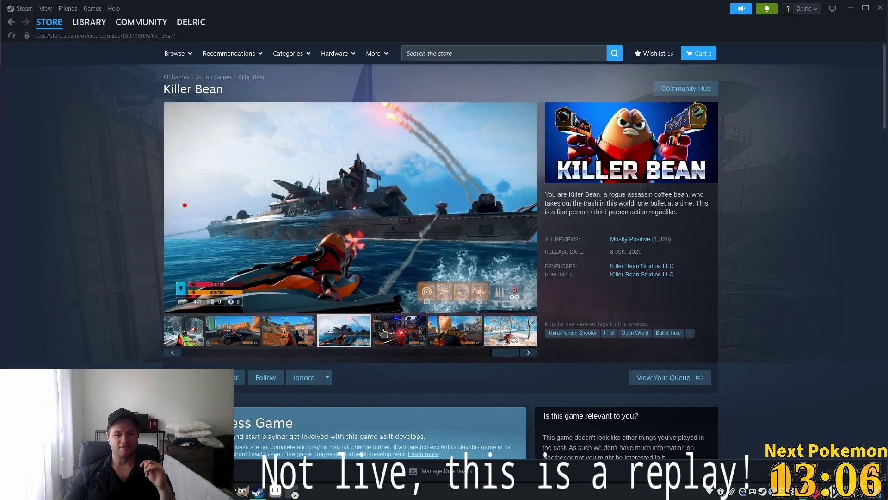
{"action": "left_click", "coordinate": [384, 332]}
{"action": "left_click", "coordinate": [454, 335]}
{"action": "left_click", "coordinate": [500, 340]}
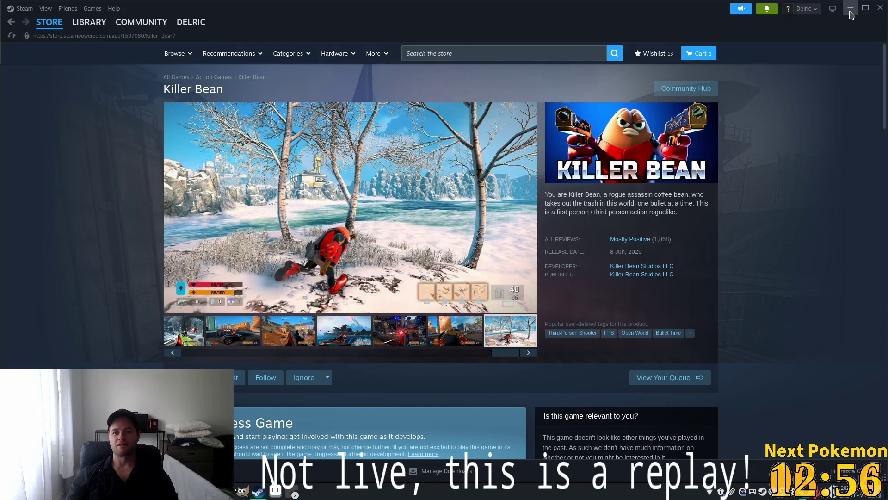
{"action": "left_click", "coordinate": [851, 8]}
{"action": "left_click", "coordinate": [322, 196]}
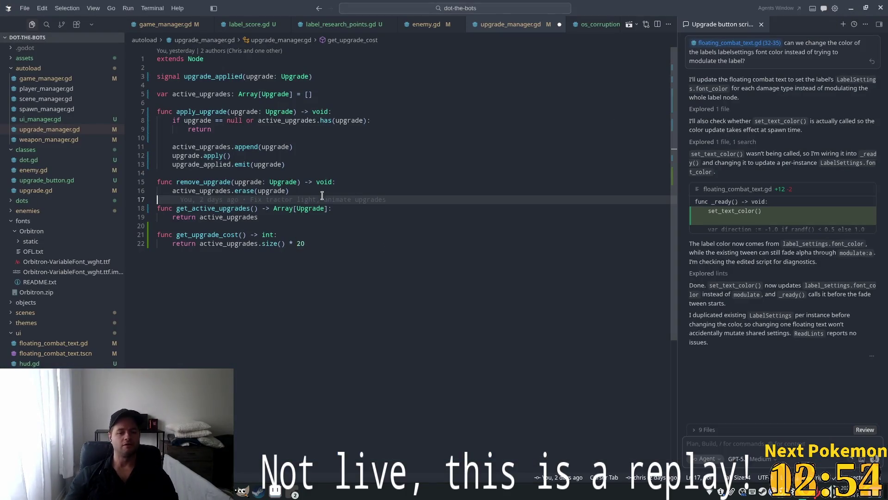
Send the line-22 cost formula to Cursor's chat, asking for 20 to the power of active_upgrades size
{"action": "left_click", "coordinate": [317, 243]}
{"action": "left_click", "coordinate": [200, 244], "text": "shift"}
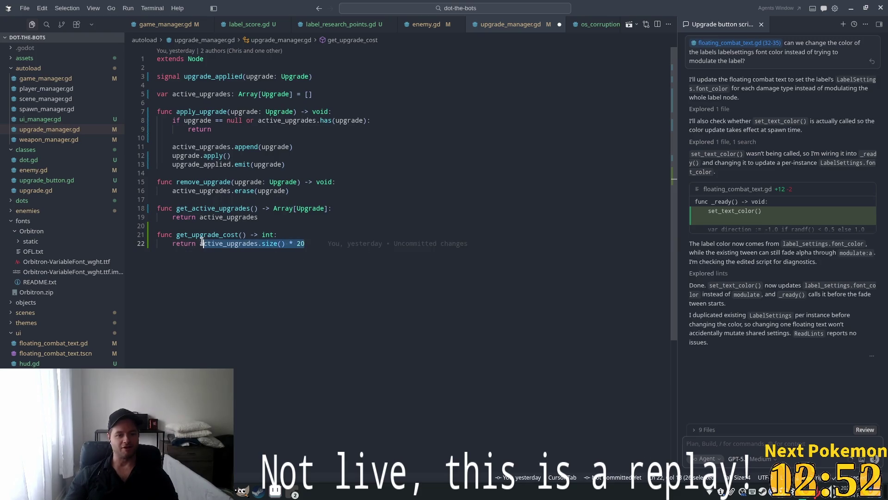
{"action": "mouse_move", "coordinate": [456, 242]}
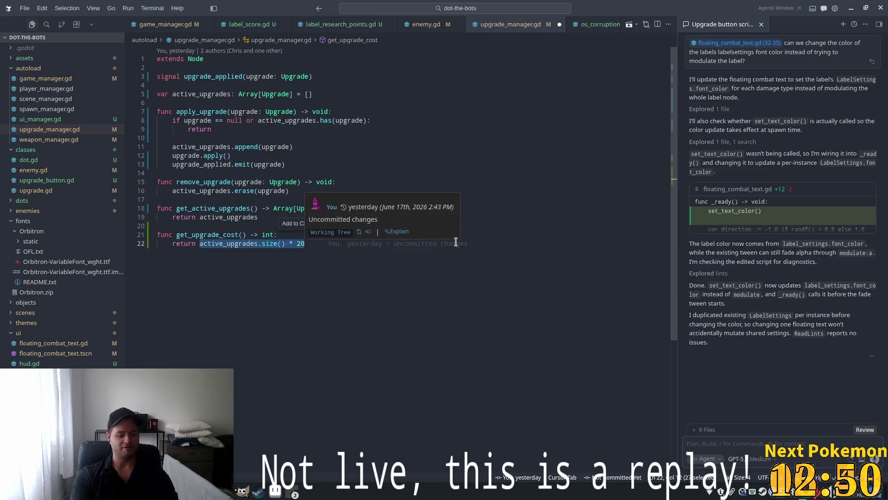
{"action": "key", "text": "ctrl+l"}
{"action": "type", "text": "to the power of activate_upgrades s"}
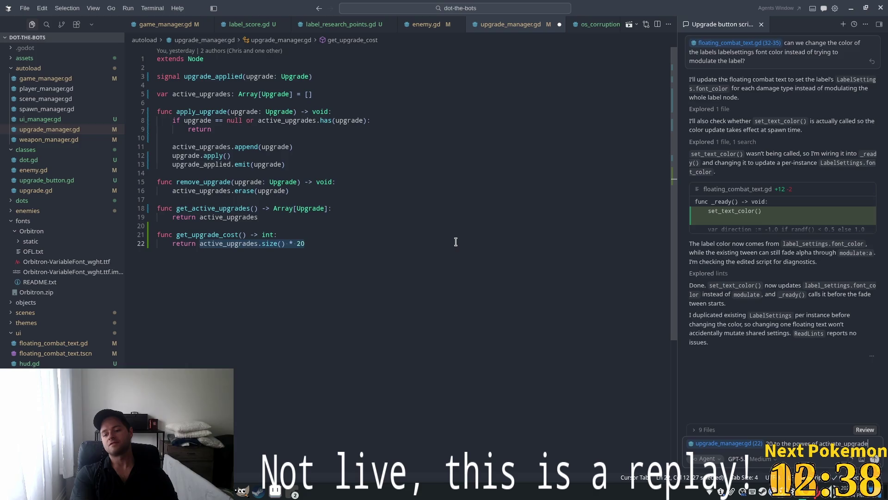
{"action": "type", "text": "ize?"}
{"action": "key", "text": "Return"}
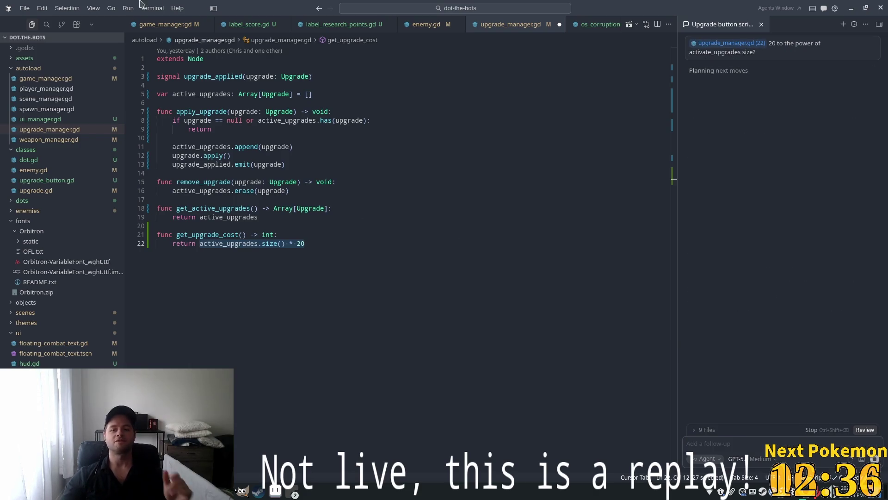
{"action": "mouse_move", "coordinate": [270, 235]}
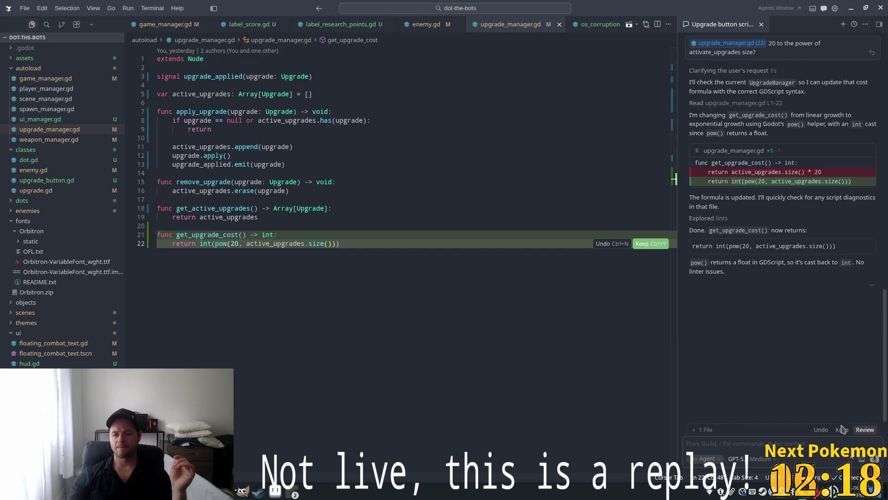
Keep the edit so get_upgrade_cost returns int(pow(20, active_upgrades.size())), rejecting the + 100 suggestion
{"action": "left_click", "coordinate": [842, 429]}
{"action": "left_click", "coordinate": [462, 226]}
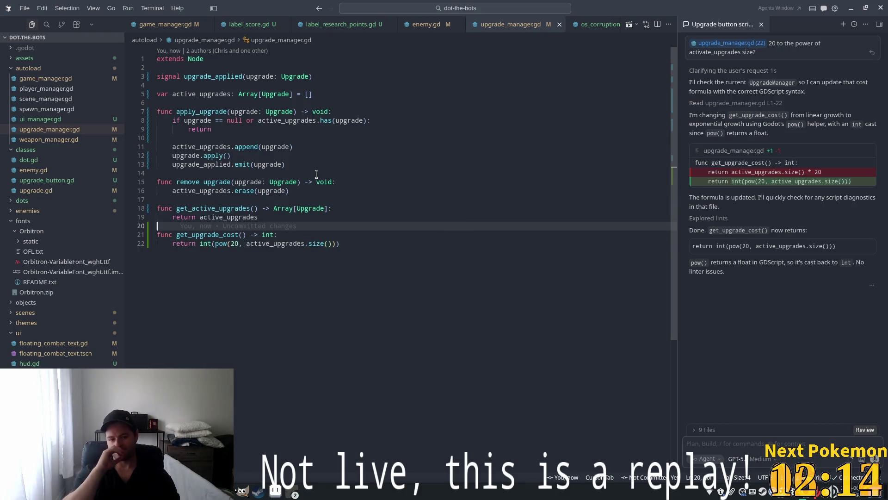
{"action": "left_click", "coordinate": [269, 197]}
{"action": "left_click", "coordinate": [315, 183]}
{"action": "left_click", "coordinate": [301, 199]}
{"action": "left_click", "coordinate": [416, 296]}
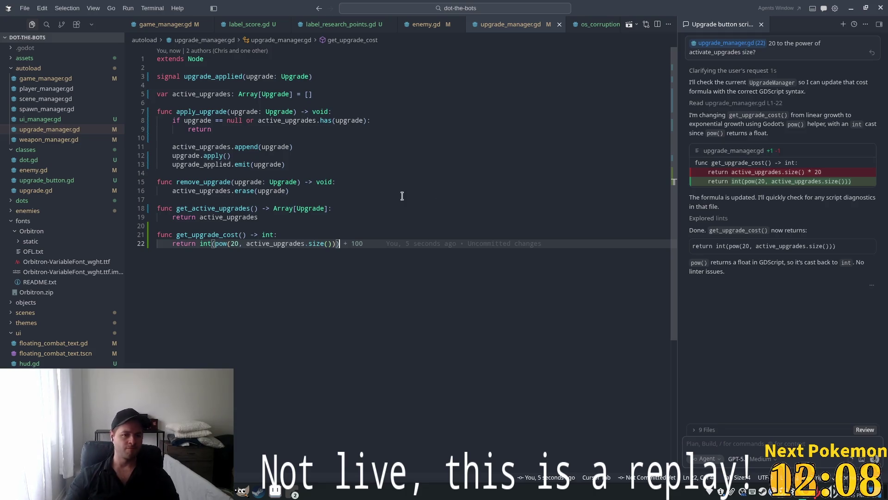
{"action": "left_click", "coordinate": [395, 157]}
{"action": "key", "text": "alt+Tab"}
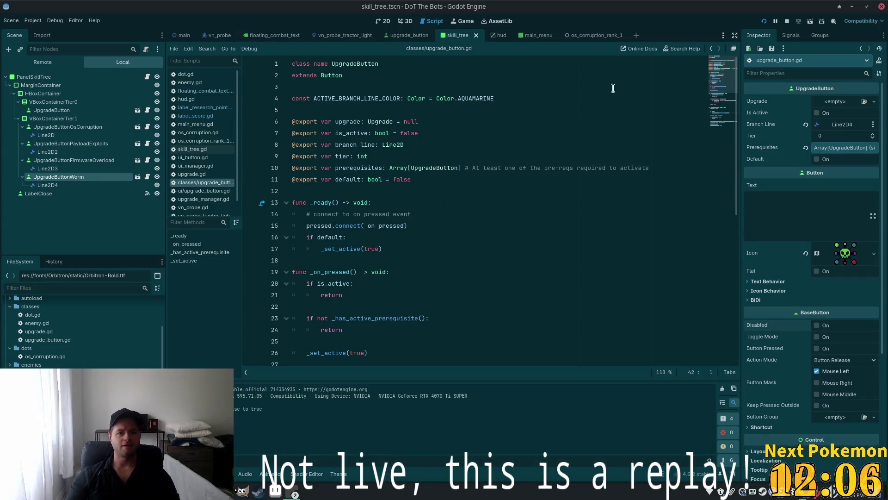
Show the skill tree scene in the 2D view and select the MarginContainer node
{"action": "left_click", "coordinate": [384, 20]}
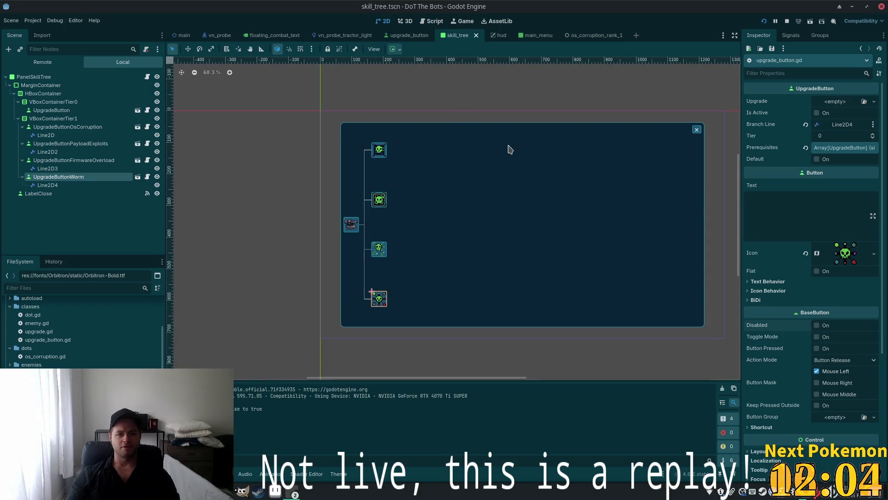
{"action": "scroll", "coordinate": [509, 146], "scroll_direction": "up", "scroll_amount": 3}
{"action": "scroll", "coordinate": [487, 172], "scroll_direction": "right", "scroll_amount": 2}
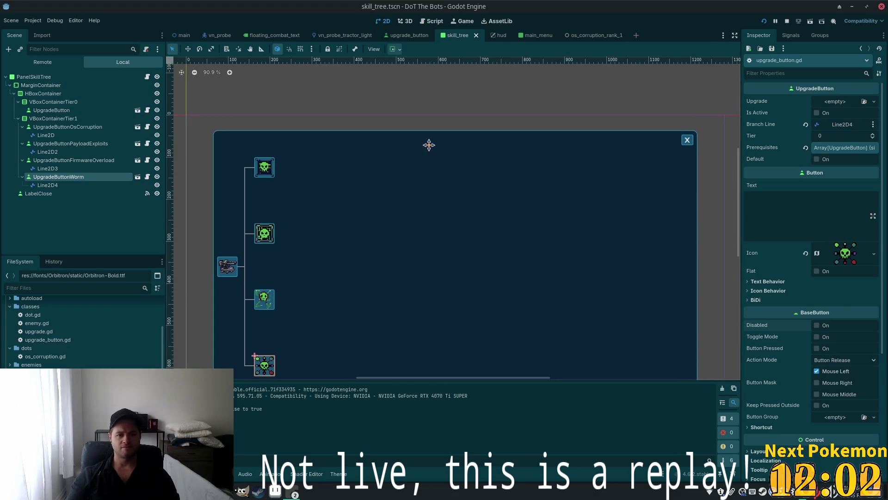
{"action": "scroll", "coordinate": [428, 145], "scroll_direction": "left", "scroll_amount": 2}
{"action": "left_click", "coordinate": [37, 85]}
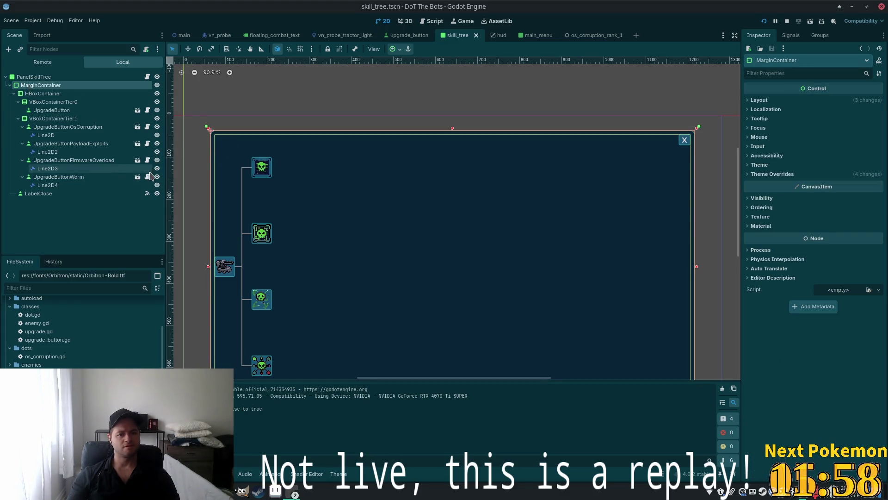
{"action": "scroll", "coordinate": [238, 148], "scroll_direction": "down", "scroll_amount": 1}
{"action": "scroll", "coordinate": [254, 113], "scroll_direction": "down", "scroll_amount": 2}
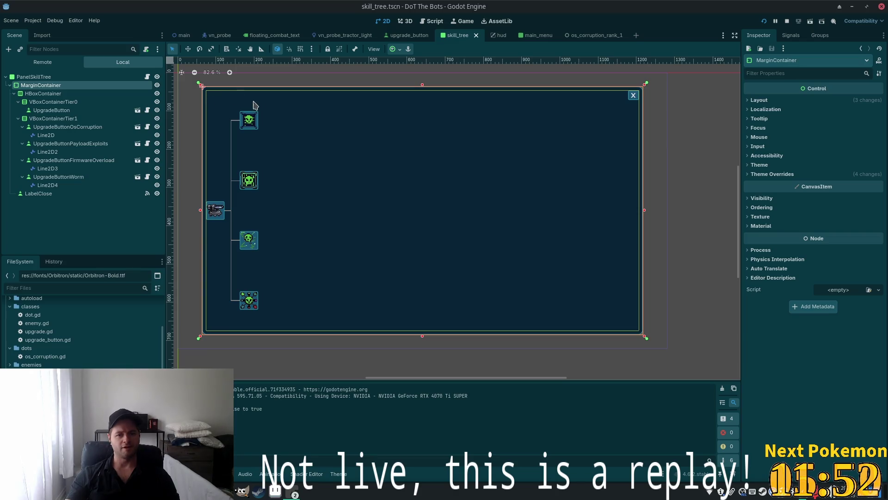
Search the Create Node dialog for HBoxContainer and add it to the scene
{"action": "key", "text": "ctrl+a"}
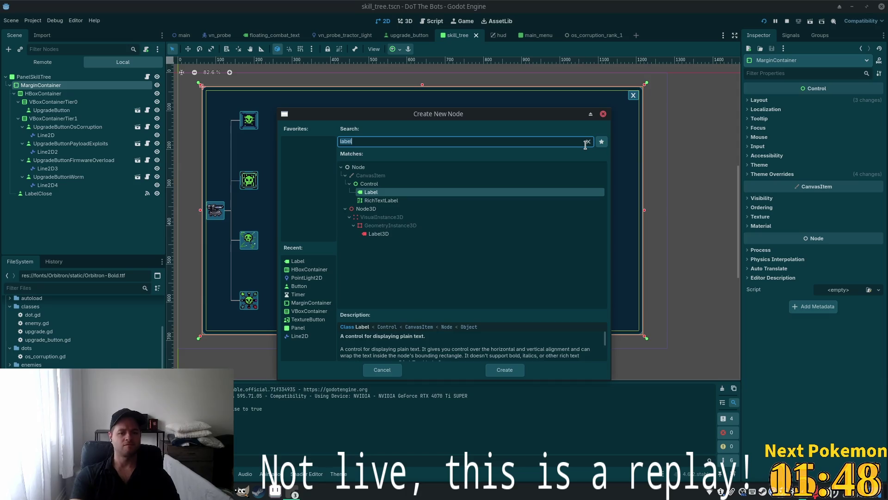
{"action": "type", "text": "hbco"}
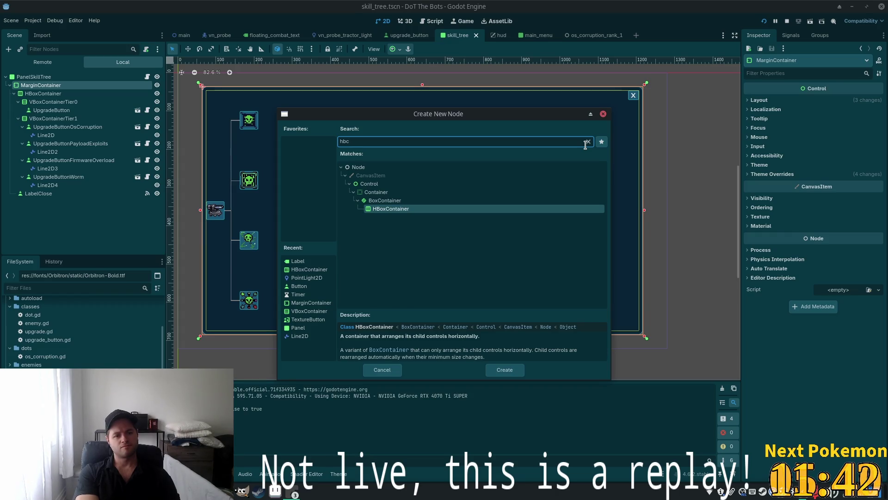
{"action": "key", "text": "BackSpace"}
{"action": "key", "text": "BackSpace"}
{"action": "key", "text": "BackSpace"}
{"action": "type", "text": "labwe"}
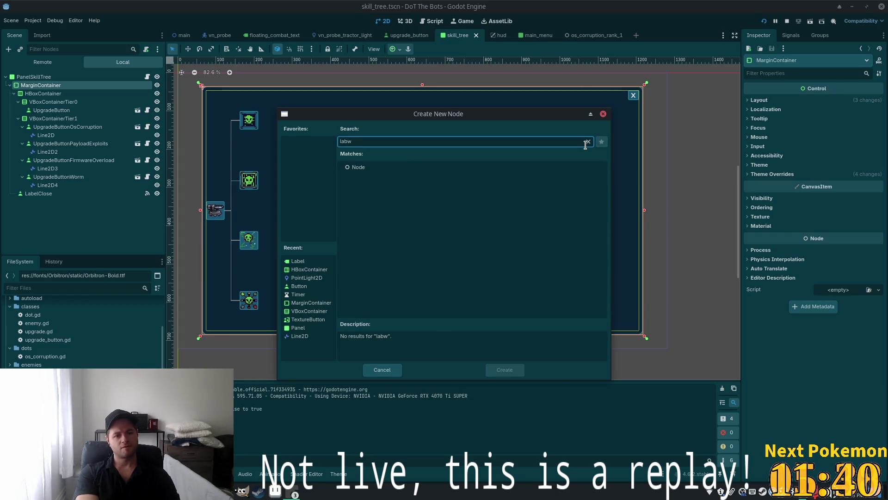
{"action": "key", "text": "BackSpace"}
{"action": "key", "text": "BackSpace"}
{"action": "key", "text": "BackSpace"}
{"action": "type", "text": "hab"}
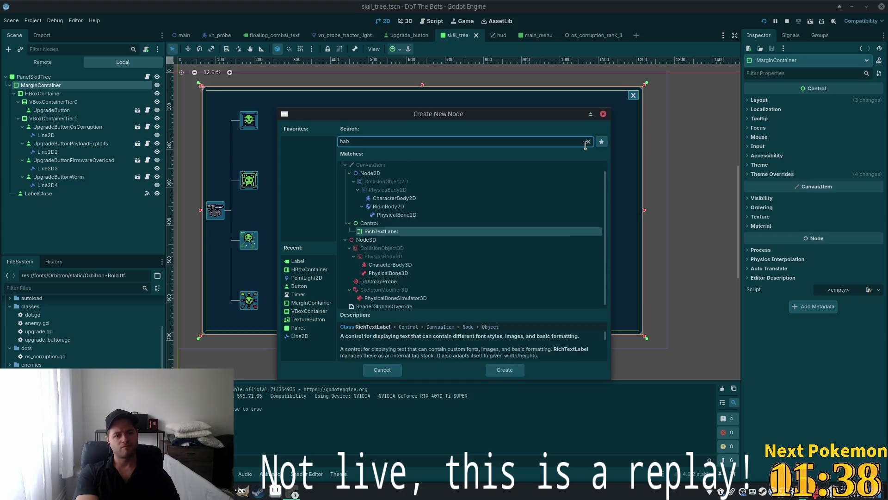
{"action": "key", "text": "BackSpace"}
{"action": "key", "text": "BackSpace"}
{"action": "type", "text": "box"}
{"action": "key", "text": "Return"}
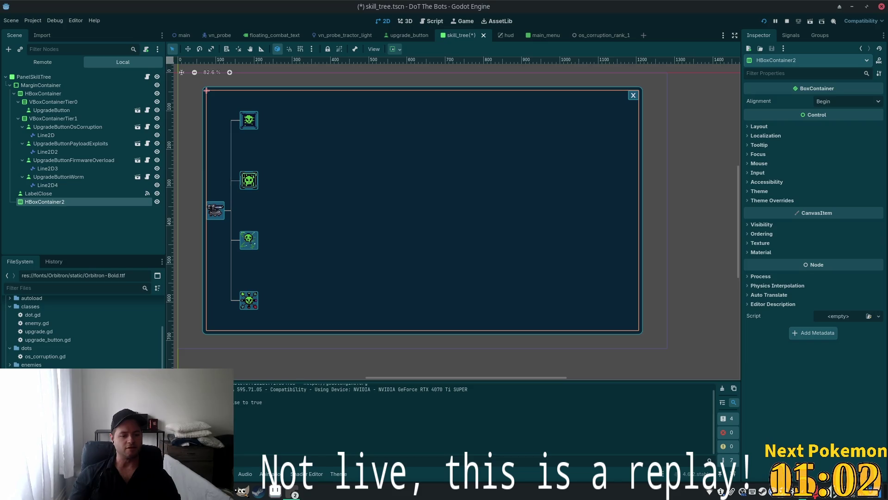
{"action": "key", "text": "super"}
{"action": "key", "text": "super"}
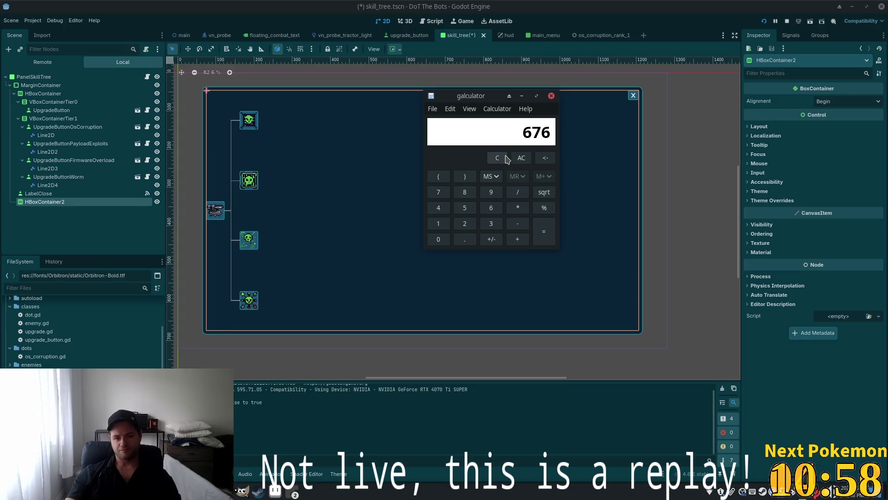
Switch galculator to Scientific Mode and evaluate 5 to the power 1.5
{"action": "left_click", "coordinate": [498, 158]}
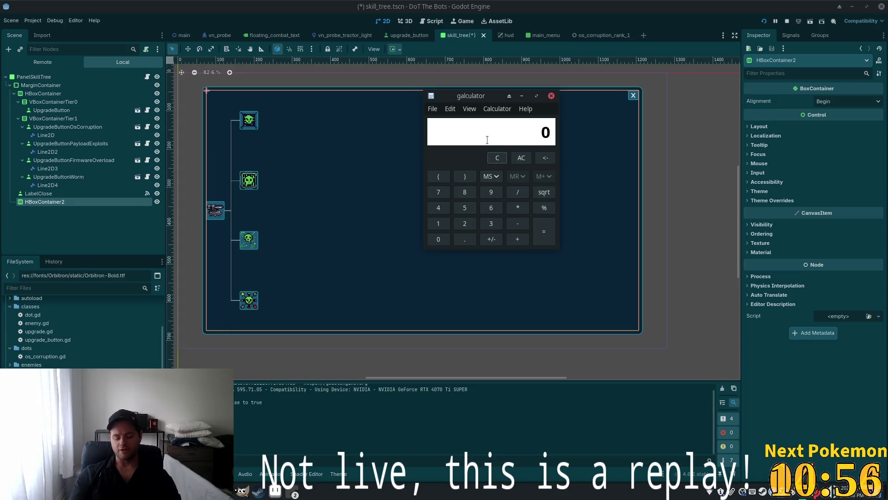
{"action": "key", "text": "5"}
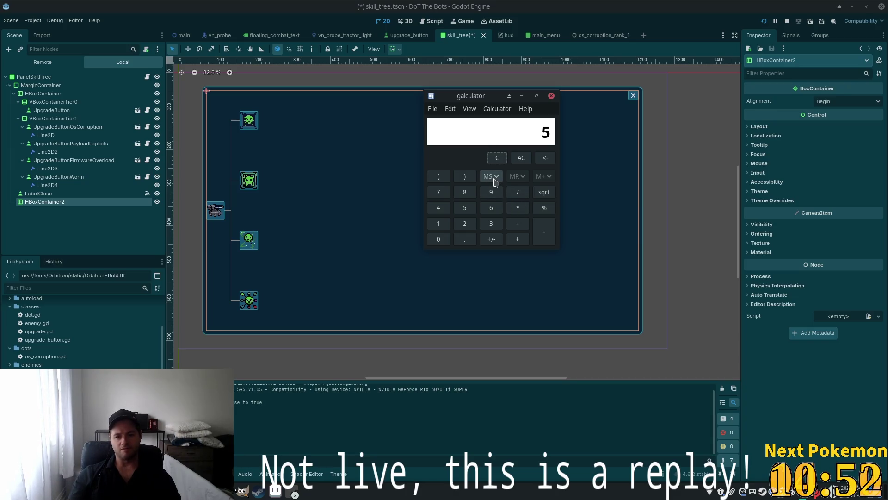
{"action": "left_click", "coordinate": [496, 109]}
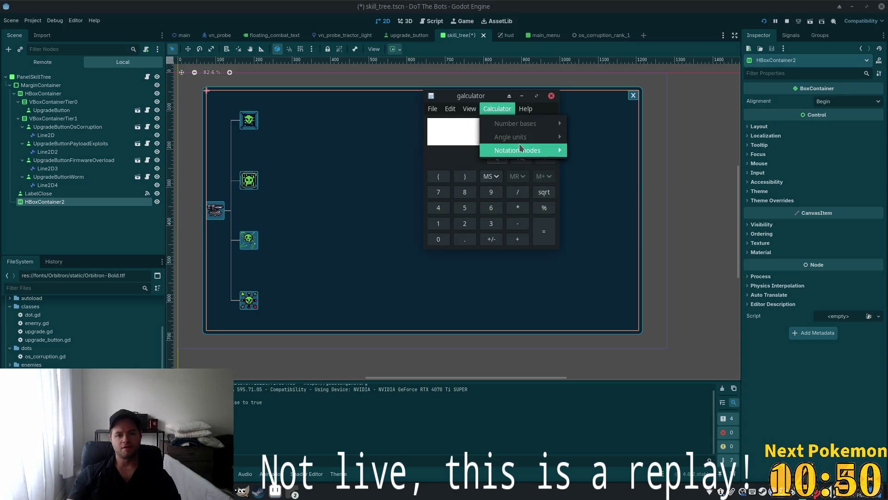
{"action": "mouse_move", "coordinate": [470, 108]}
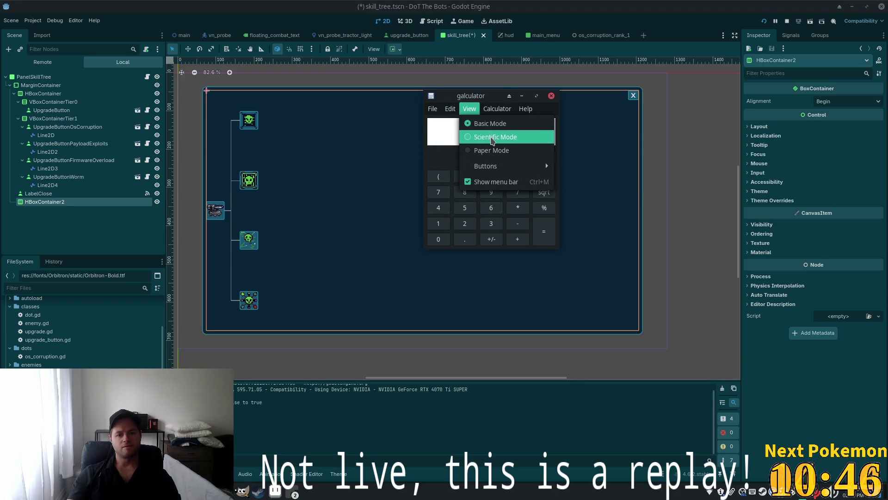
{"action": "left_click", "coordinate": [492, 138]}
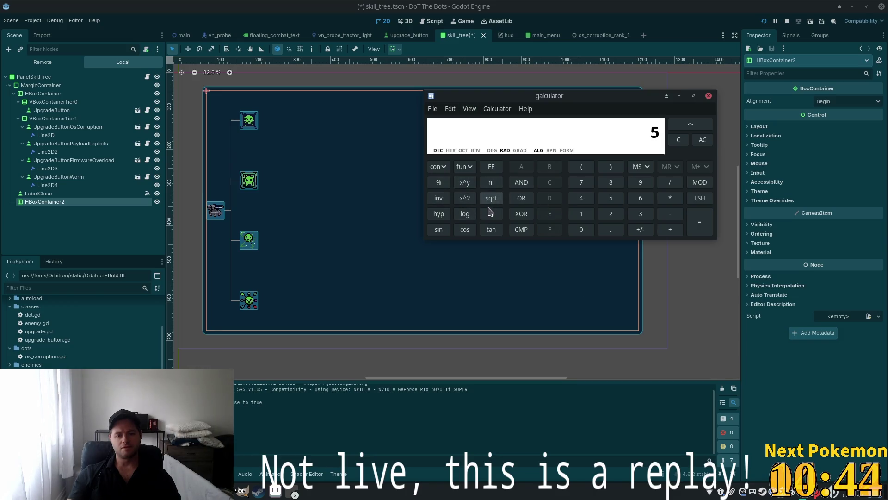
{"action": "left_click", "coordinate": [464, 183]}
{"action": "left_click", "coordinate": [581, 213]}
{"action": "left_click", "coordinate": [611, 230]}
{"action": "left_click", "coordinate": [611, 198]}
{"action": "key", "text": "Return"}
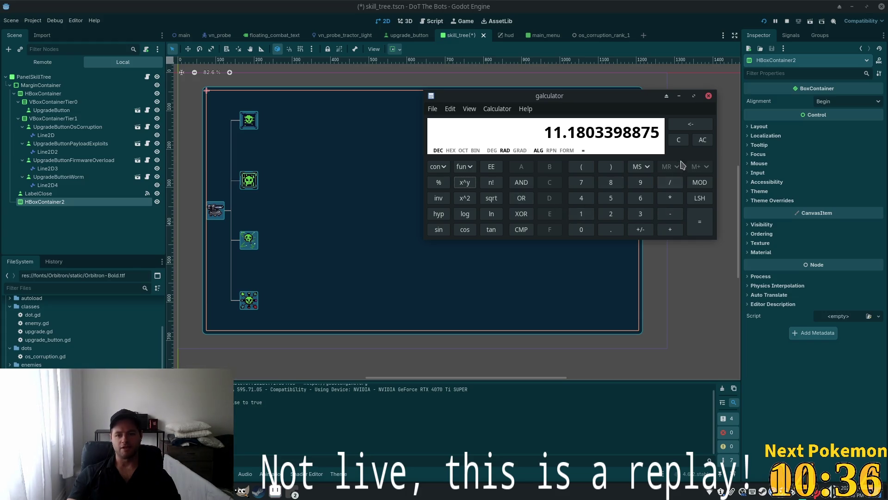
Clear the display and compute 20 to the power 5, giving 3200000
{"action": "left_click", "coordinate": [678, 140]}
{"action": "type", "text": "20"}
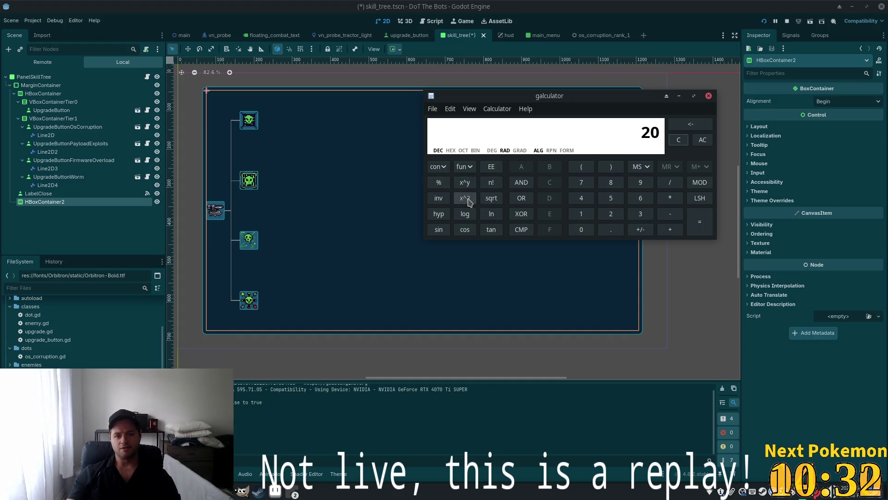
{"action": "left_click", "coordinate": [464, 182]}
{"action": "type", "text": "5"}
{"action": "key", "text": "Return"}
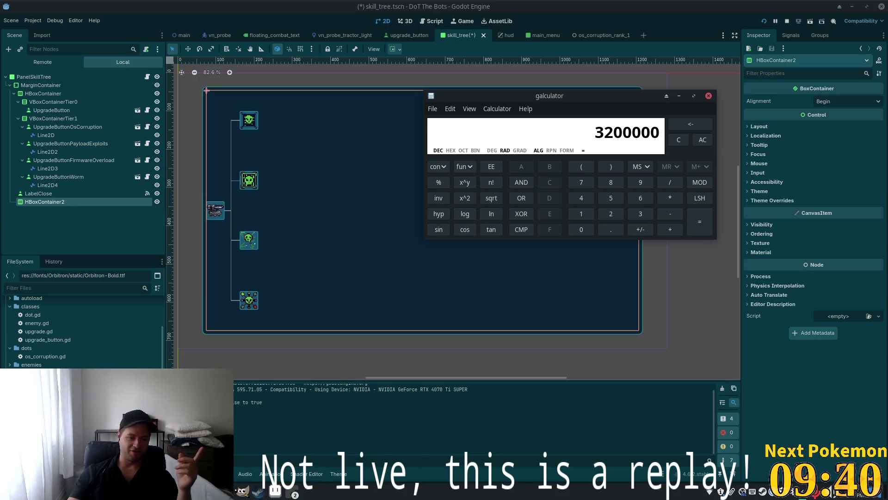
{"action": "left_click", "coordinate": [293, 491]}
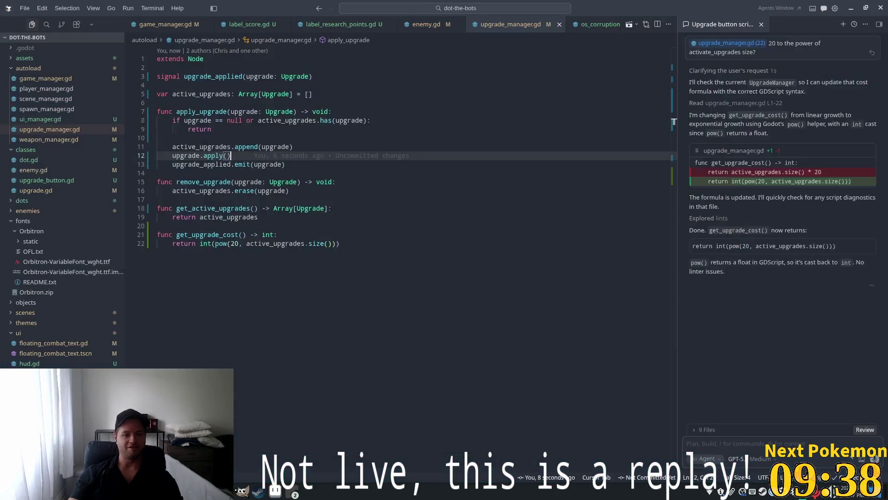
Delete the 20 base inside the pow call on line 22 of get_upgrade_cost
{"action": "left_click", "coordinate": [242, 165]}
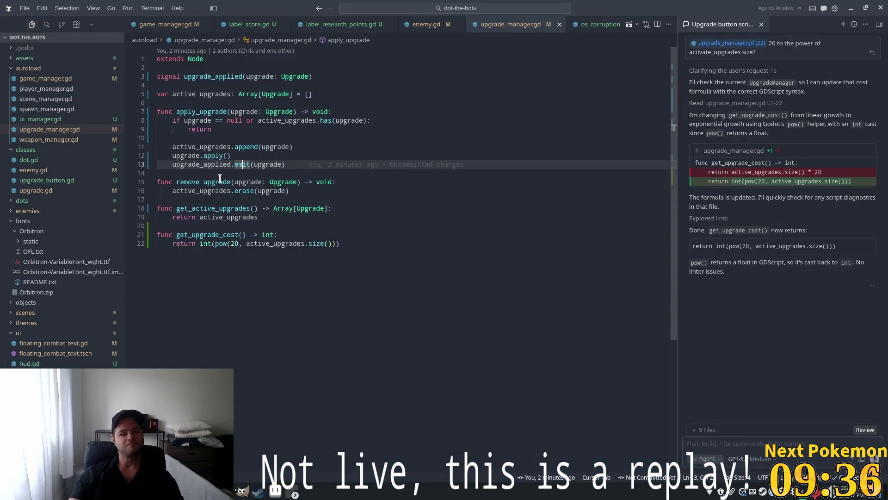
{"action": "left_click", "coordinate": [219, 225]}
{"action": "left_click", "coordinate": [208, 234]}
{"action": "left_click", "coordinate": [217, 254]}
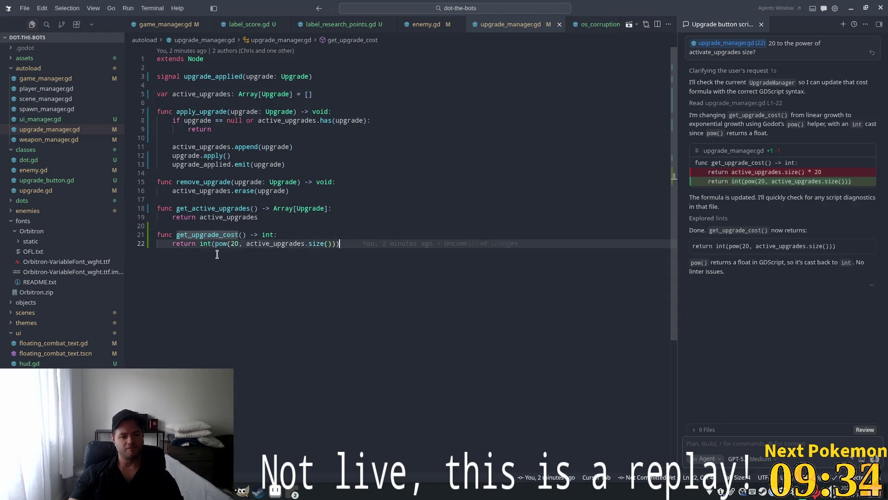
{"action": "left_click", "coordinate": [245, 242]}
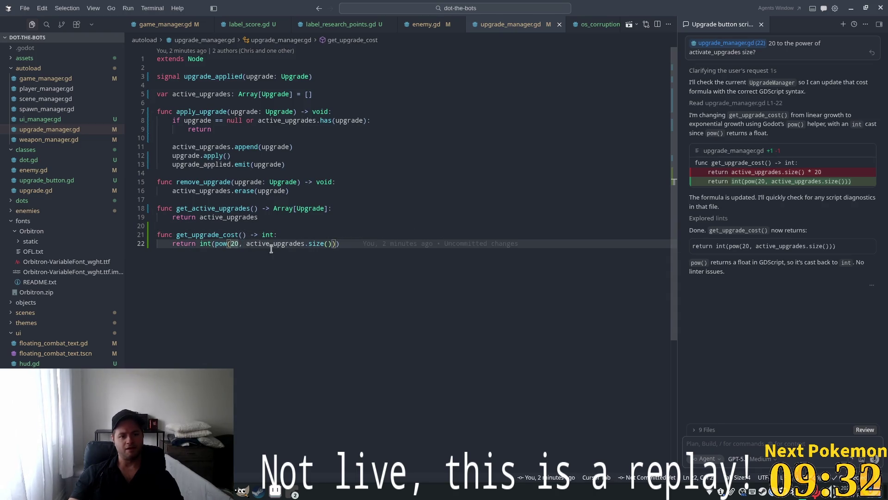
{"action": "left_click", "coordinate": [246, 243]}
{"action": "key", "text": "Left"}
{"action": "key", "text": "Left"}
{"action": "key", "text": "Left"}
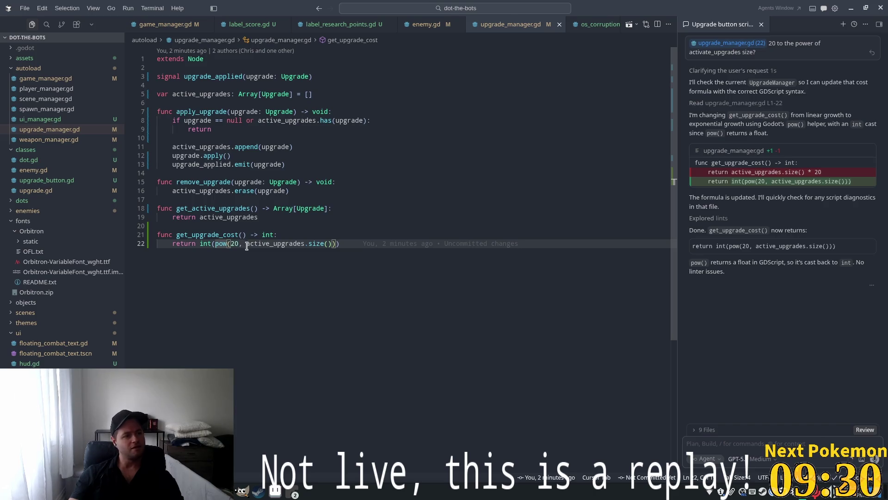
{"action": "key", "text": "Right"}
{"action": "key", "text": "Delete"}
{"action": "key", "text": "Delete"}
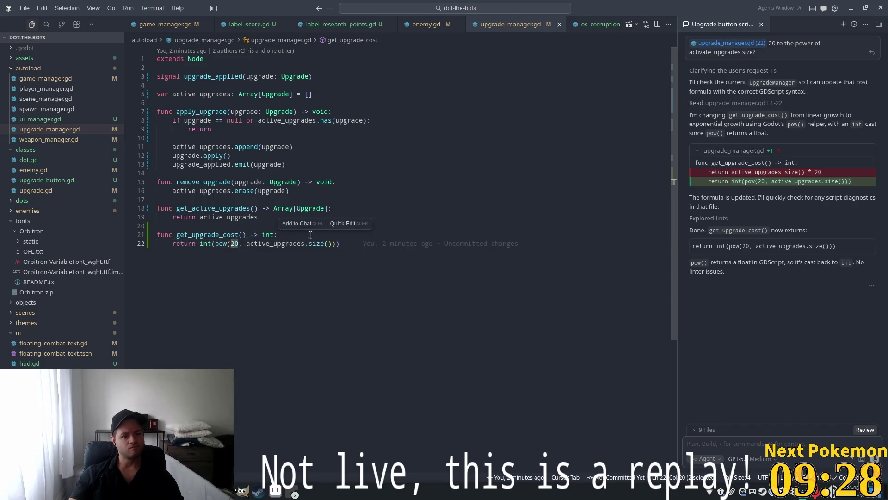
Make 2 the pow base and prefix the formula with '20 *'
{"action": "type", "text": "2"}
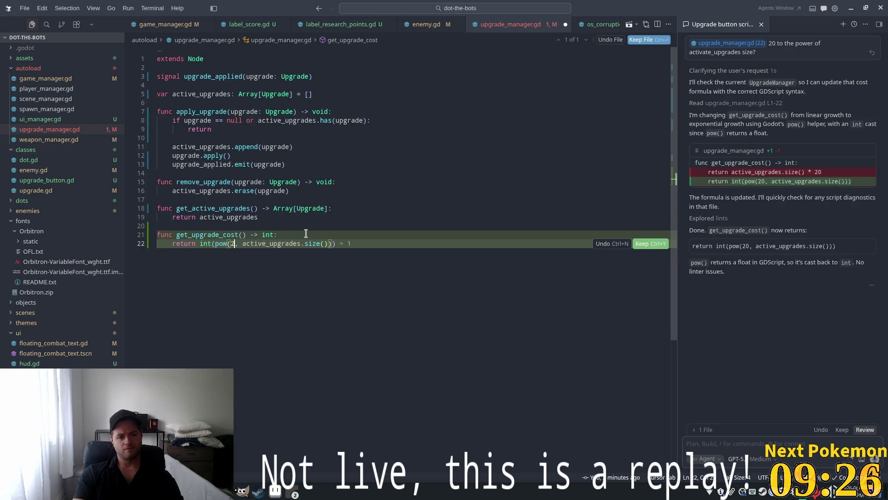
{"action": "left_click", "coordinate": [199, 243]}
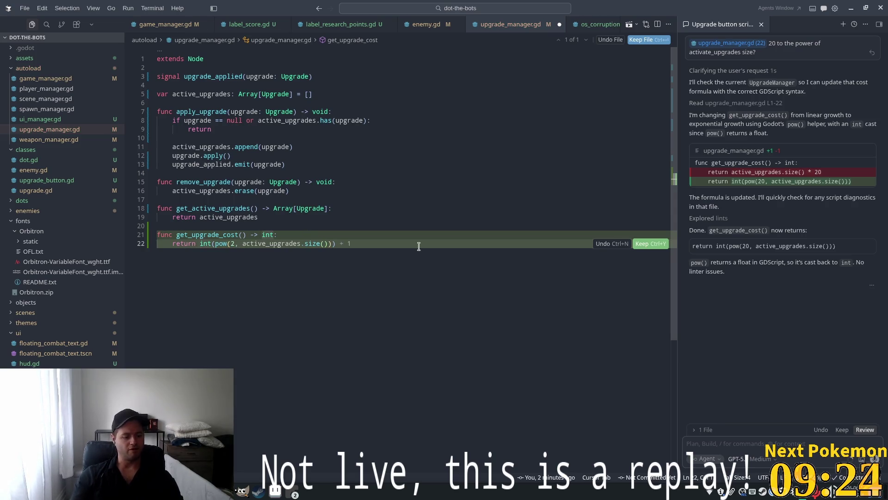
{"action": "type", "text": "20 *"}
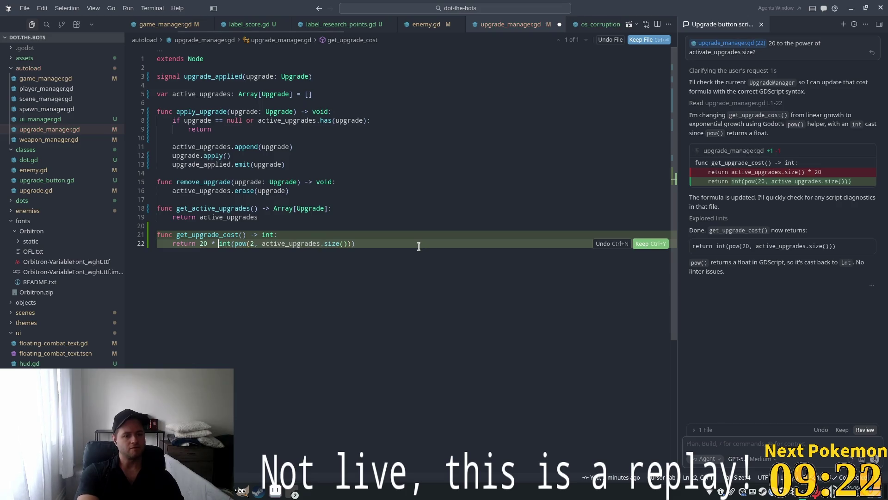
Add a BASE_UPGRADE_COST constant of 20, use it for the multiplier, save and keep the changes
{"action": "left_click", "coordinate": [322, 85]}
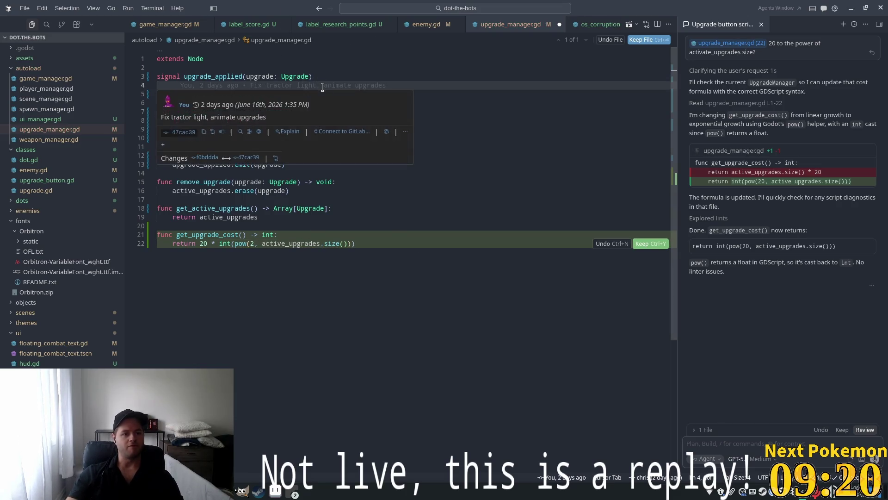
{"action": "key", "text": "Return"}
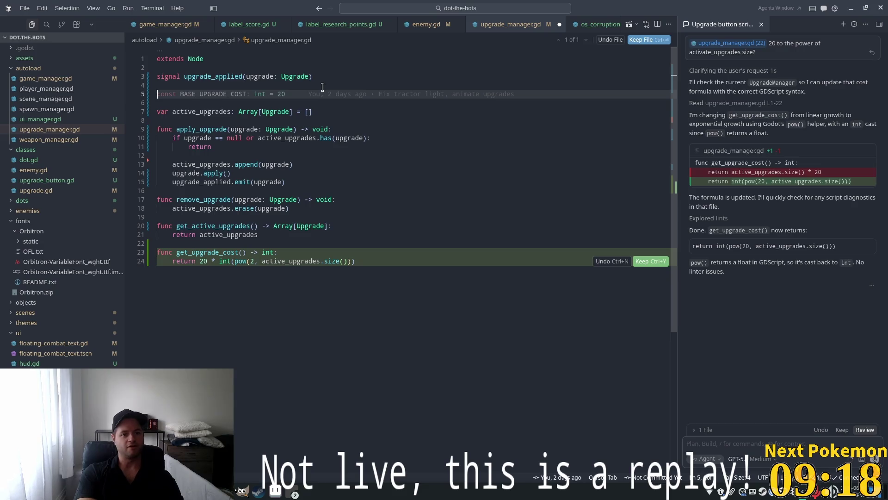
{"action": "double_click", "coordinate": [228, 95]}
{"action": "key", "text": "ctrl+c"}
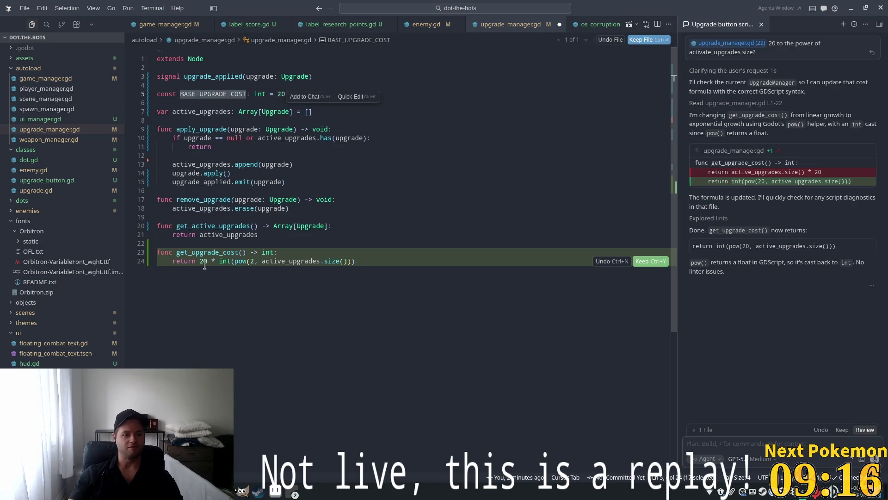
{"action": "double_click", "coordinate": [205, 261]}
{"action": "key", "text": "ctrl+v"}
{"action": "key", "text": "ctrl+s"}
{"action": "left_click", "coordinate": [645, 262]}
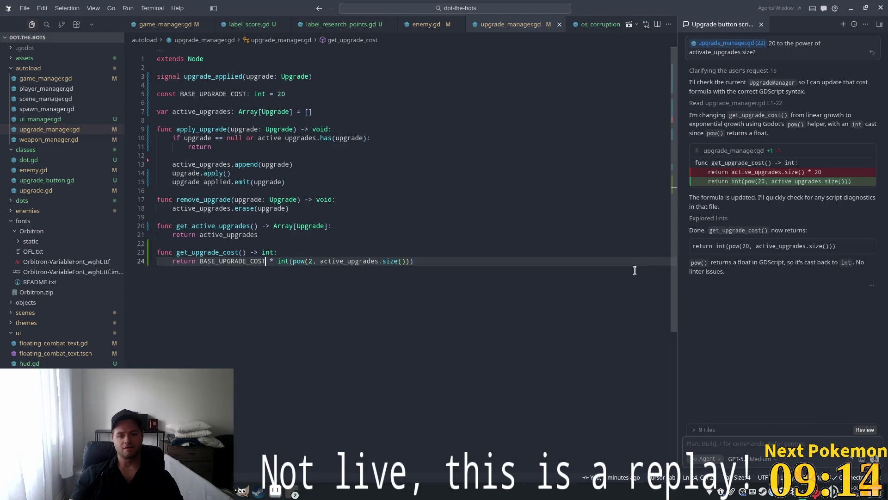
{"action": "key", "text": "alt+Tab"}
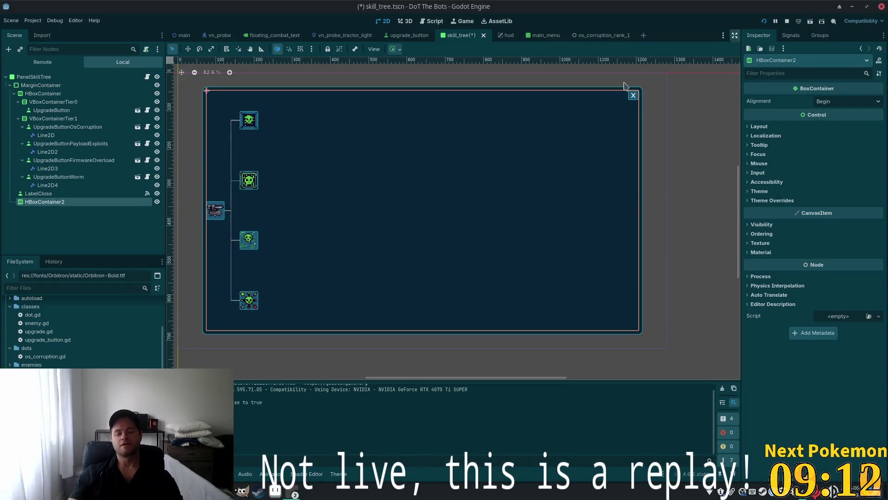
{"action": "key", "text": "alt+Tab"}
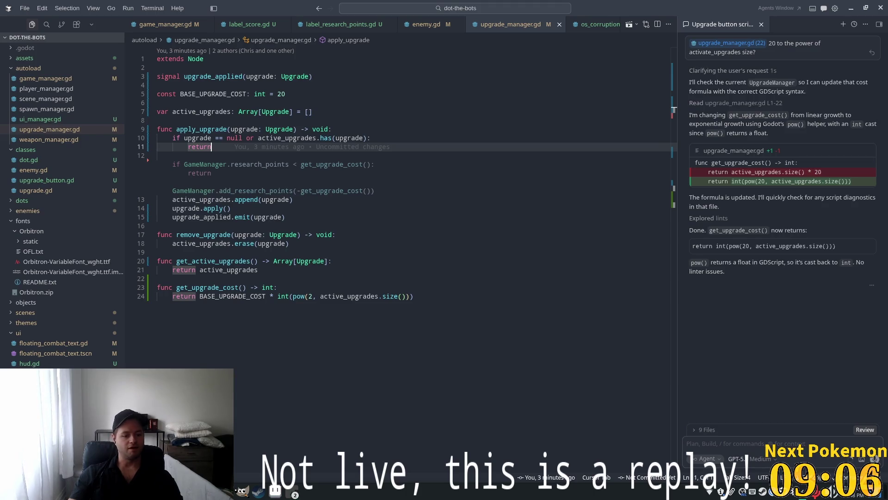
In galculator compute 5 × 2^5 = 160, then multiply the result by 20
{"action": "key", "text": "alt+Tab"}
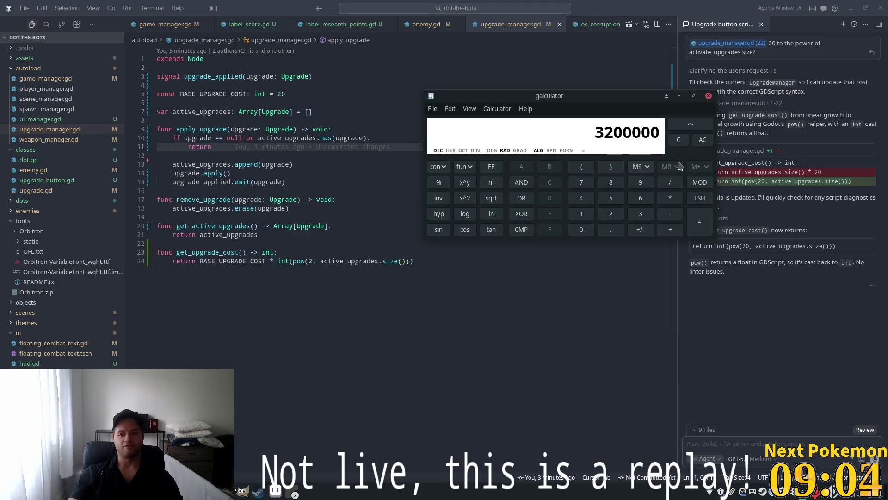
{"action": "left_click", "coordinate": [678, 139]}
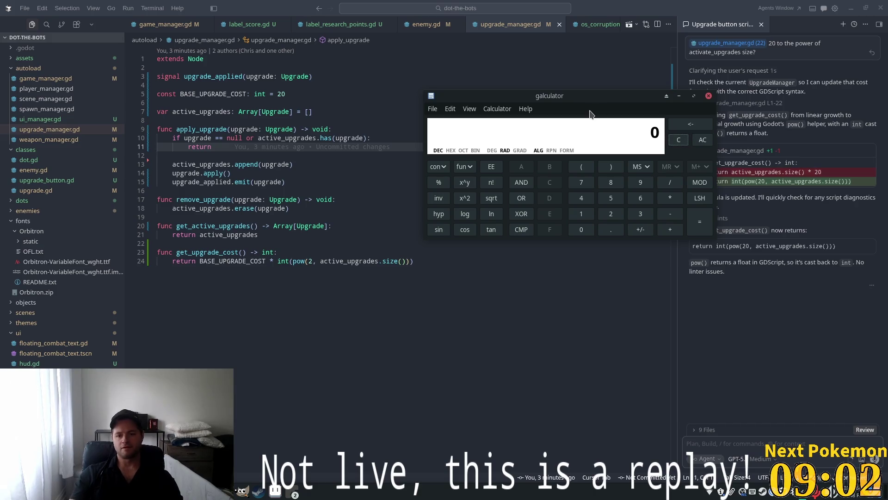
{"action": "type", "text": "5"}
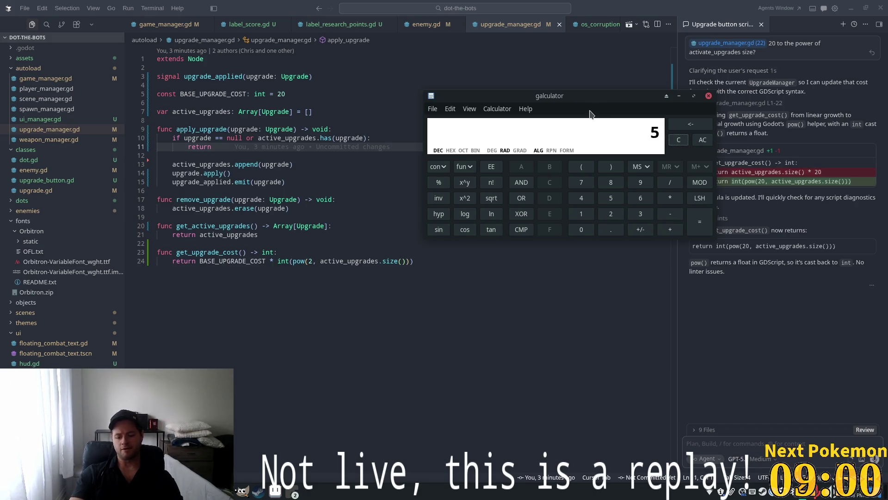
{"action": "type", "text": "*2"}
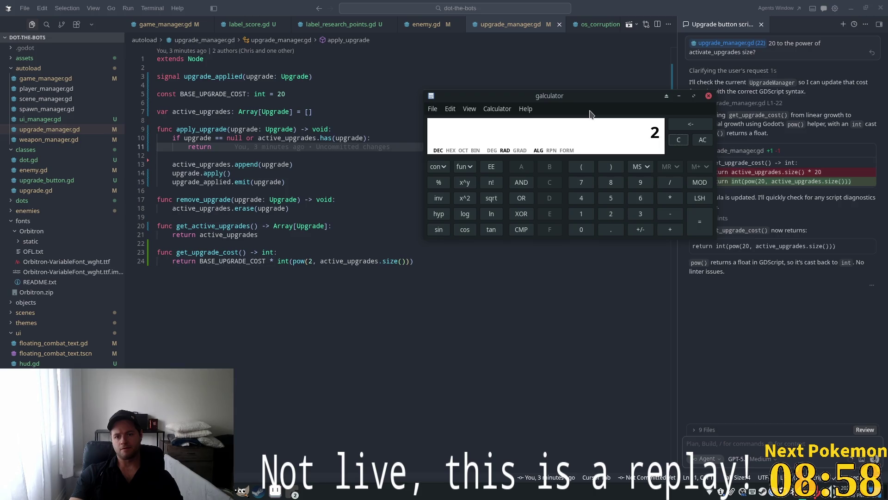
{"action": "key", "text": "BackSpace"}
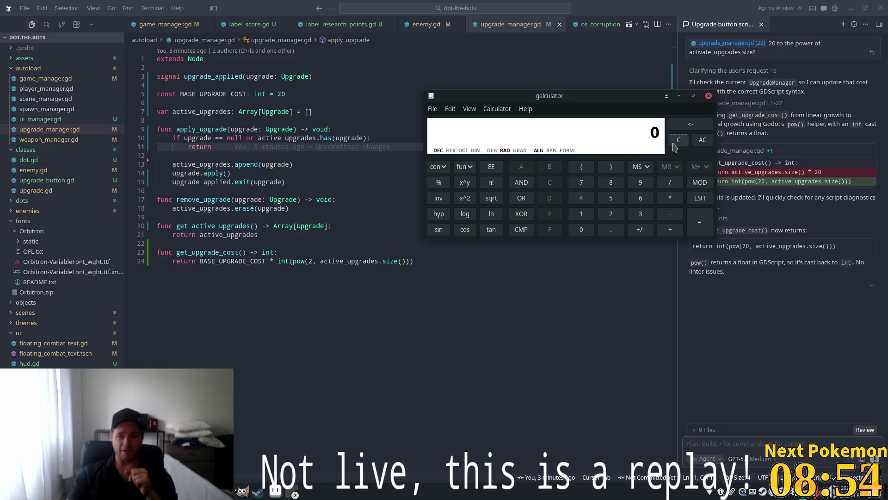
{"action": "left_click", "coordinate": [619, 217]}
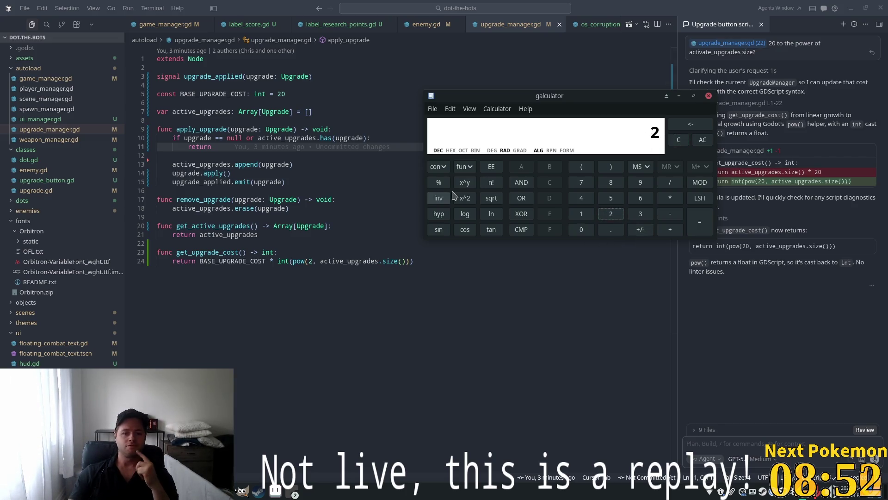
{"action": "left_click", "coordinate": [465, 182]}
{"action": "type", "text": "5"}
{"action": "key", "text": "Return"}
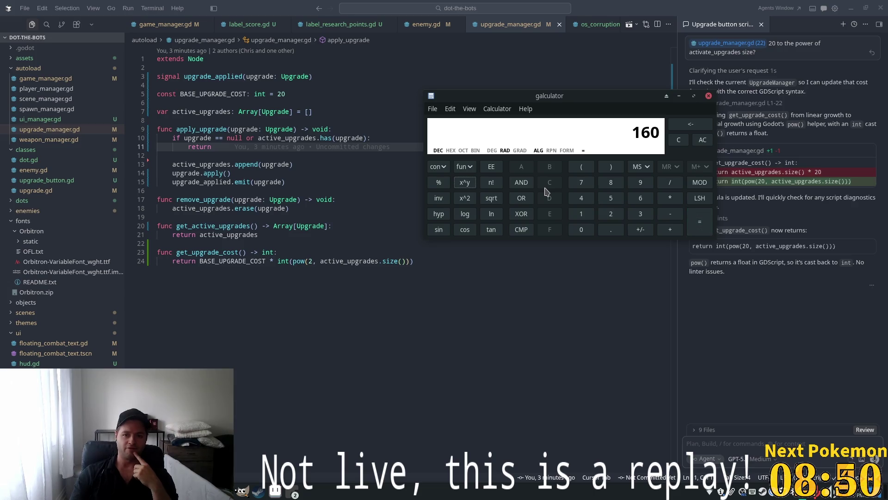
{"action": "type", "text": "*20"}
{"action": "key", "text": "Return"}
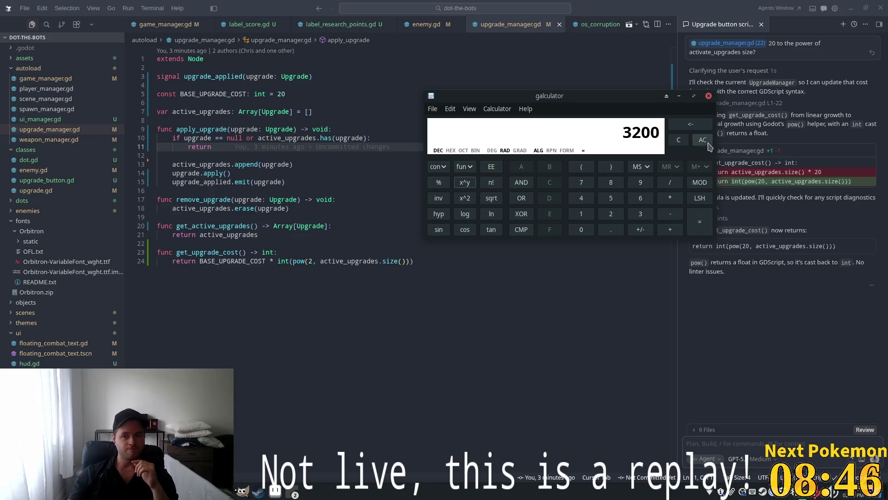
{"action": "key", "text": "Escape"}
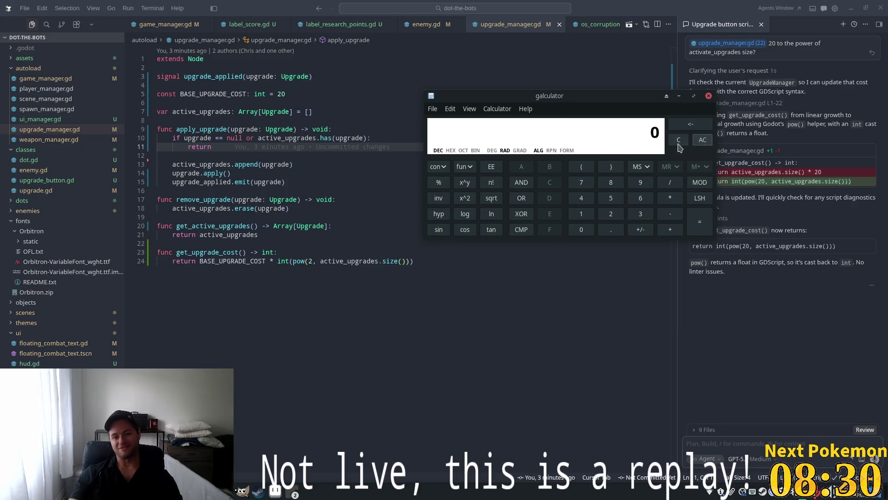
Close galculator, dismiss Cursor's inline suggestion, and return to the Godot editor
{"action": "left_click", "coordinate": [633, 20]}
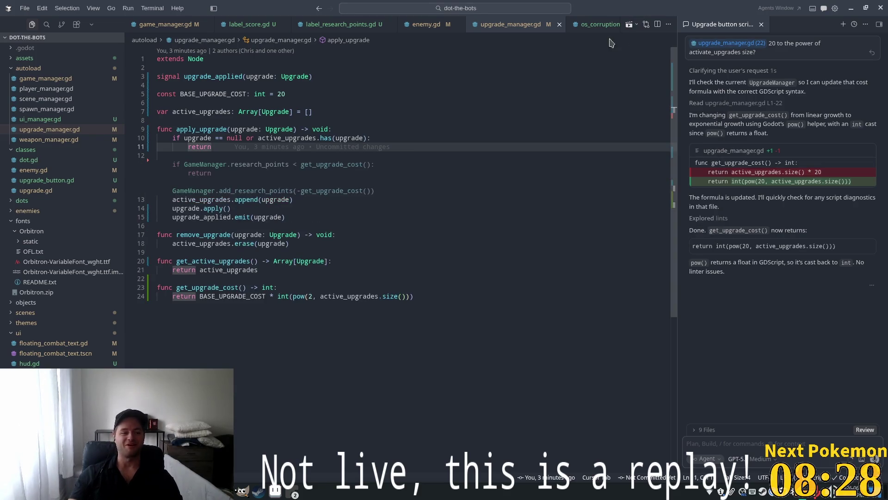
{"action": "left_click", "coordinate": [387, 237]}
{"action": "left_click", "coordinate": [333, 104]}
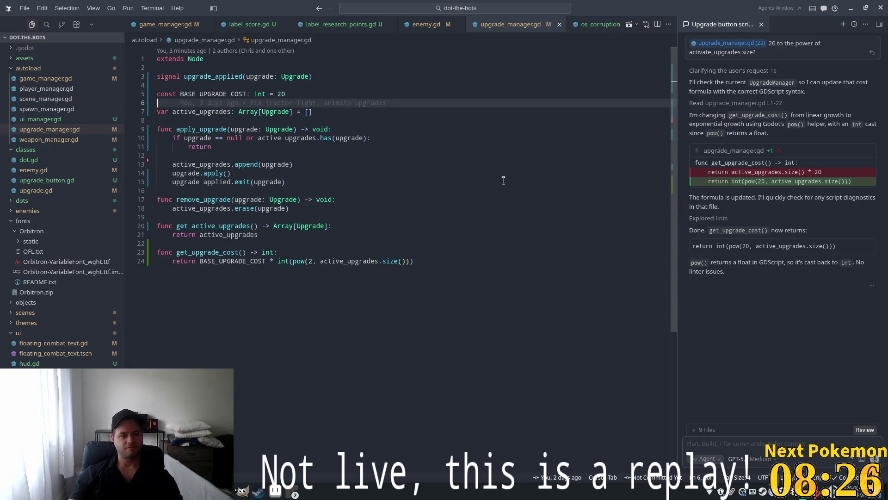
{"action": "key", "text": "alt+Tab"}
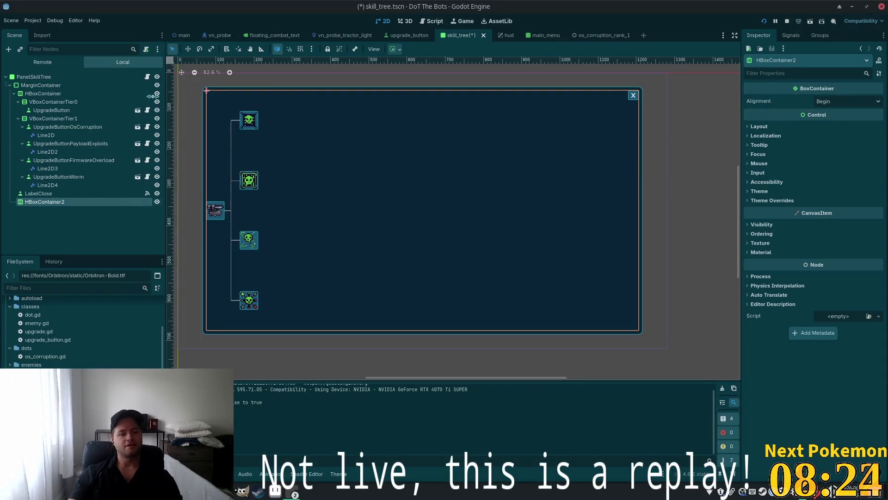
Add a Label under HBoxContainer2 and rename the container HBoxContainerUpgradeCost
{"action": "left_click", "coordinate": [37, 193]}
{"action": "left_click", "coordinate": [34, 202]}
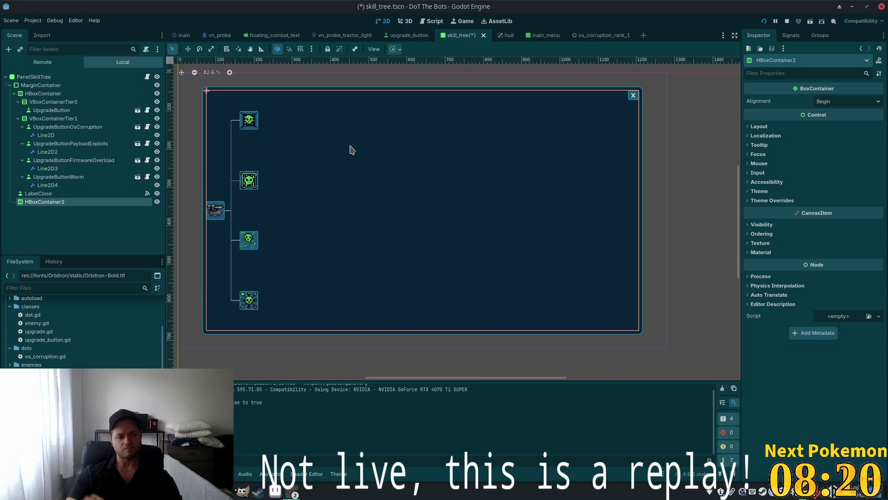
{"action": "key", "text": "ctrl+a"}
{"action": "type", "text": "label"}
{"action": "key", "text": "Return"}
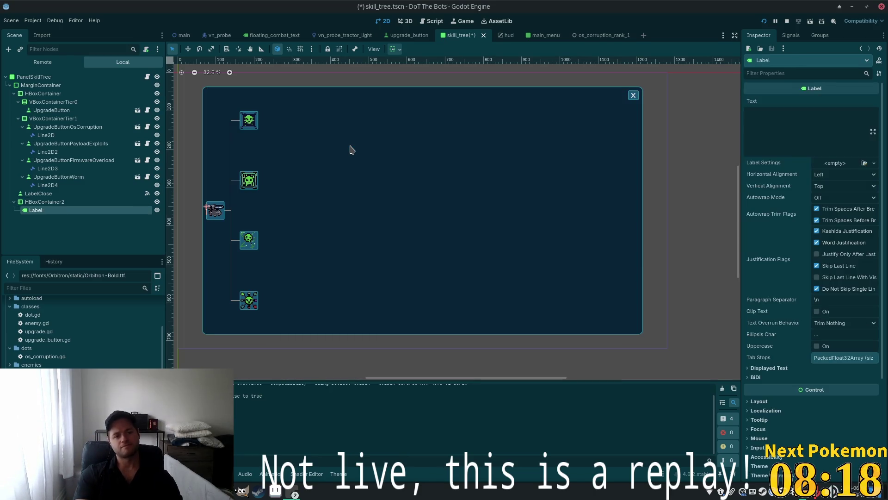
{"action": "double_click", "coordinate": [63, 210]}
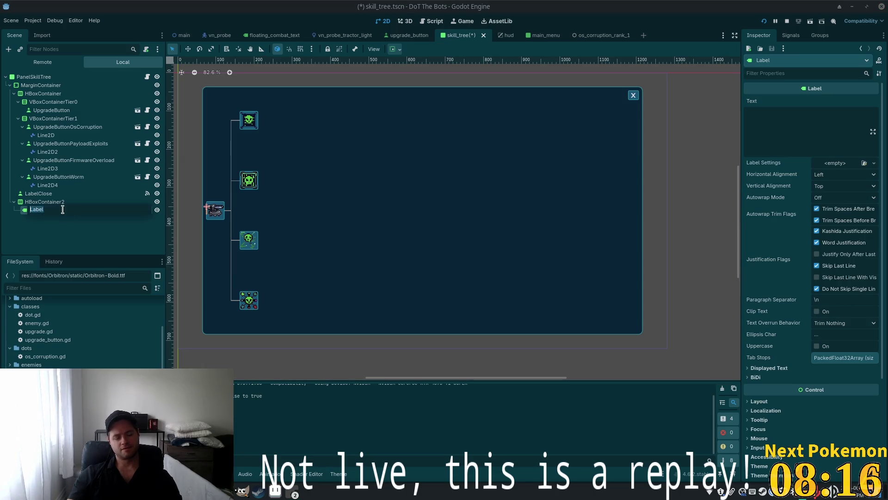
{"action": "left_click", "coordinate": [69, 201]}
{"action": "double_click", "coordinate": [108, 205]}
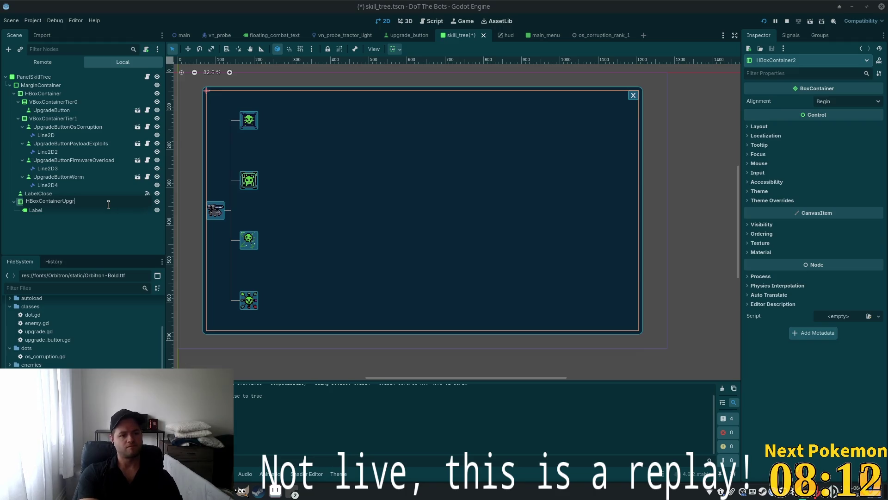
{"action": "type", "text": "adeCost"}
{"action": "key", "text": "Return"}
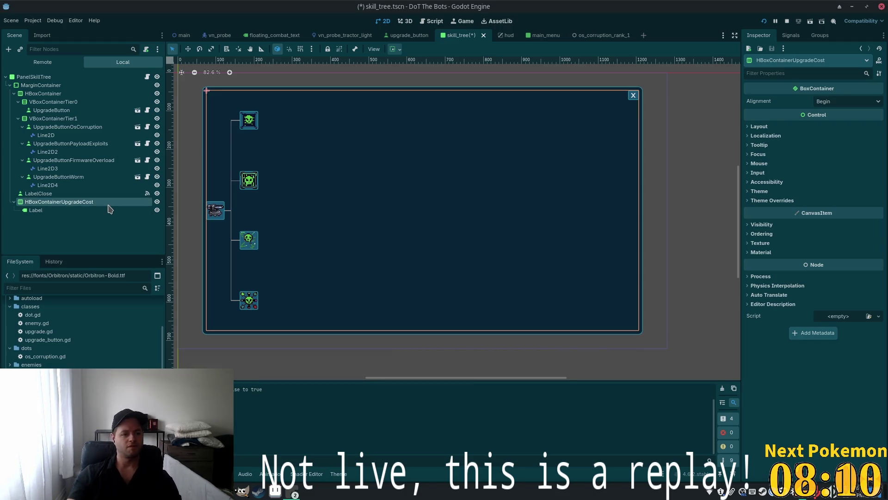
Add a second Label to HBoxContainerUpgradeCost and rename it LabelUpgradeCost
{"action": "left_click", "coordinate": [109, 210]}
{"action": "left_click", "coordinate": [87, 203]}
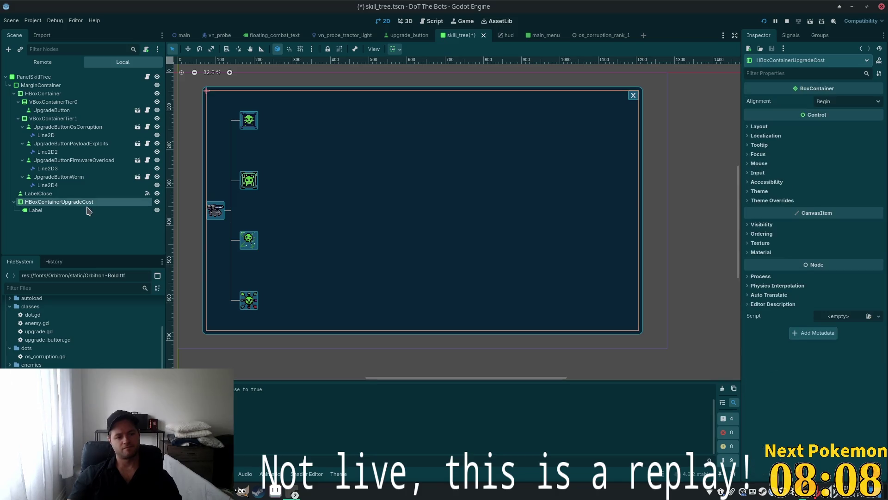
{"action": "key", "text": "ctrl+a"}
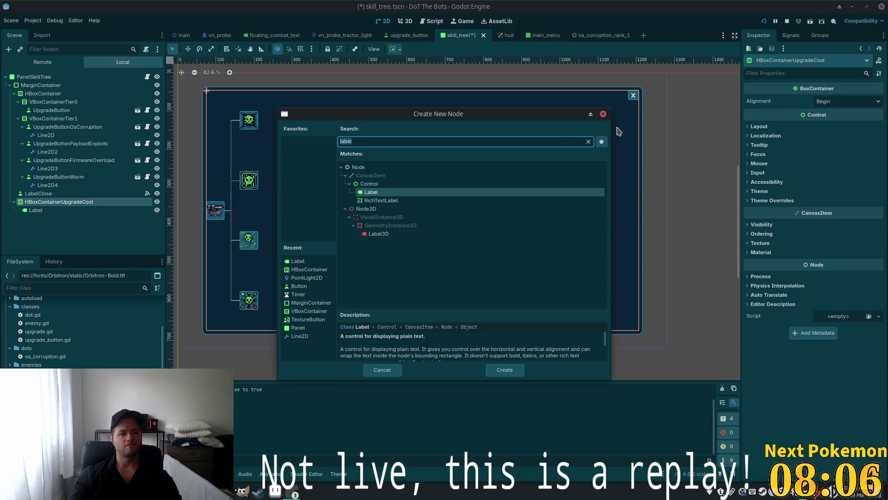
{"action": "key", "text": "Return"}
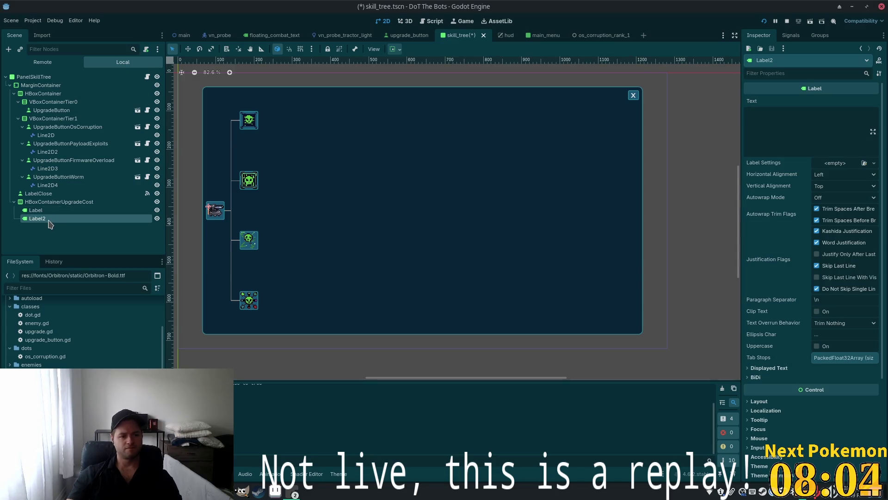
{"action": "double_click", "coordinate": [49, 220]}
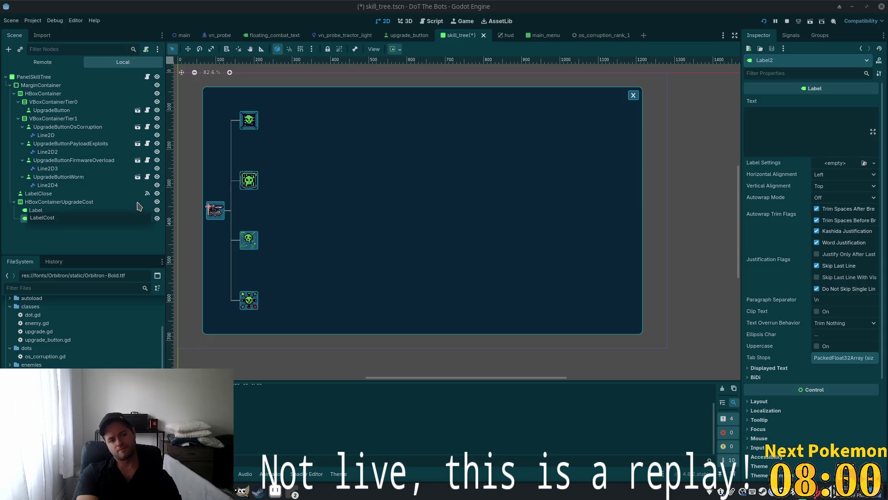
{"action": "key", "text": "BackSpace"}
{"action": "key", "text": "BackSpace"}
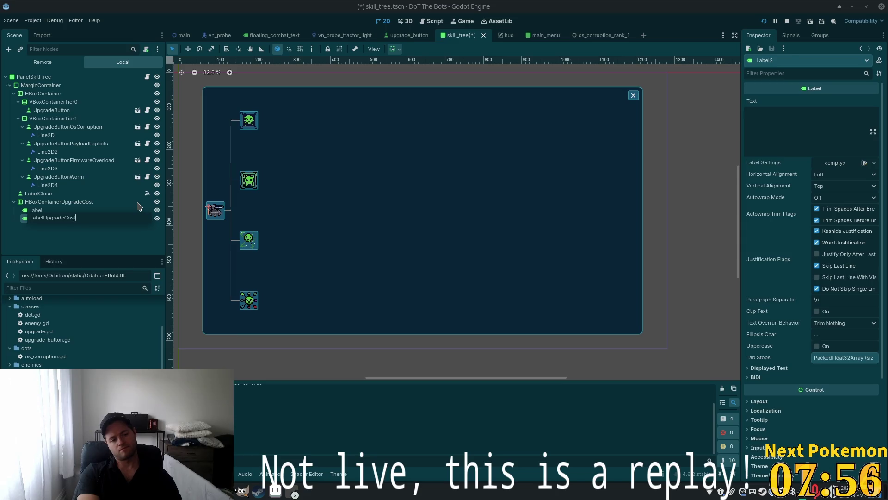
{"action": "key", "text": "Return"}
{"action": "left_click", "coordinate": [93, 210]}
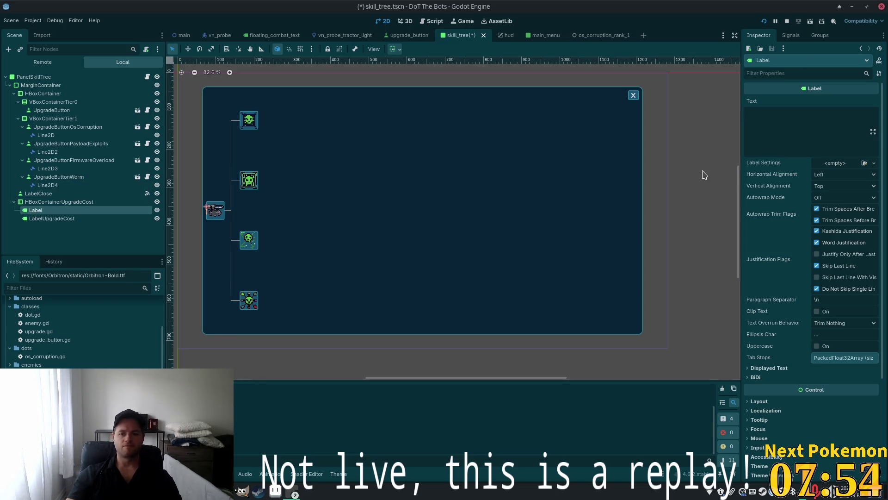
Load ui.tres as the first Label's theme in the Inspector
{"action": "scroll", "coordinate": [787, 286], "scroll_direction": "down", "scroll_amount": 5}
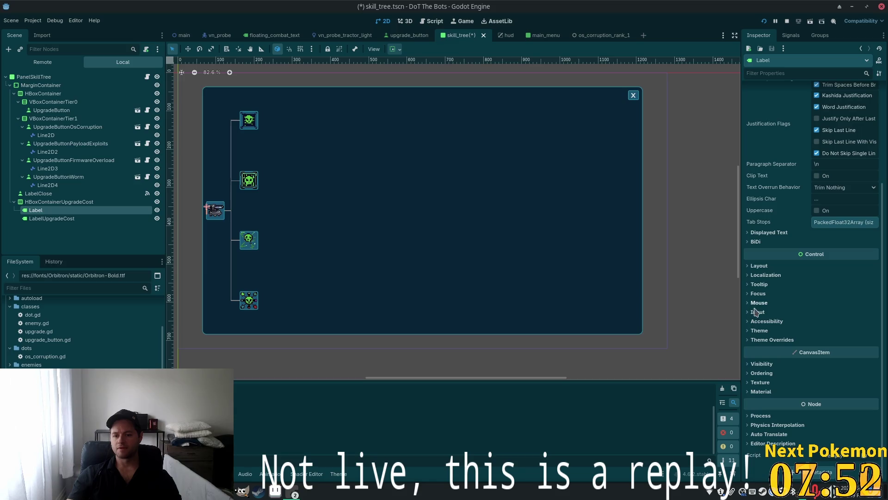
{"action": "left_click", "coordinate": [759, 330]}
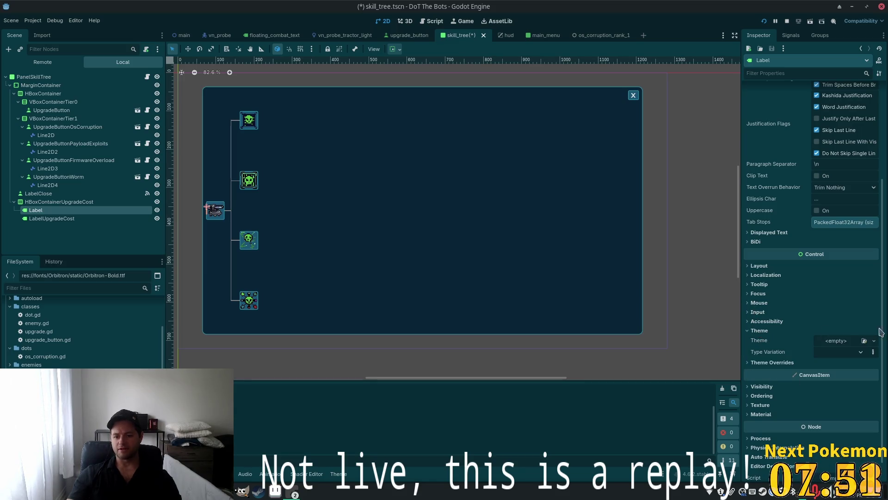
{"action": "left_click", "coordinate": [837, 340]}
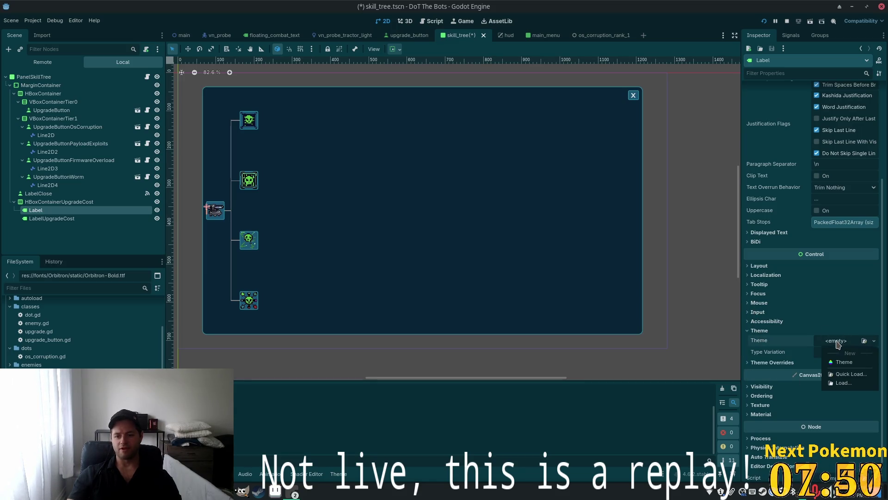
{"action": "left_click", "coordinate": [854, 383]}
{"action": "left_click", "coordinate": [375, 165]}
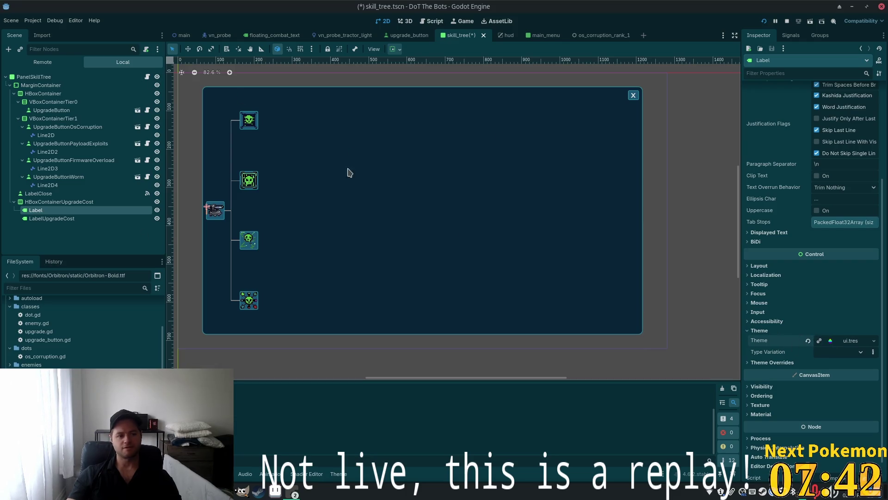
Reselect the first Label and expand its Layout settings in the Inspector
{"action": "left_click", "coordinate": [22, 202]}
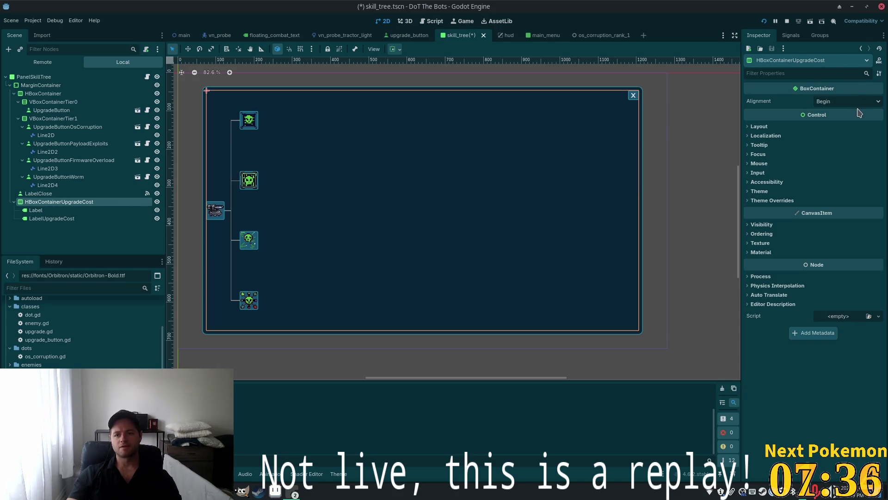
{"action": "left_click", "coordinate": [72, 211]}
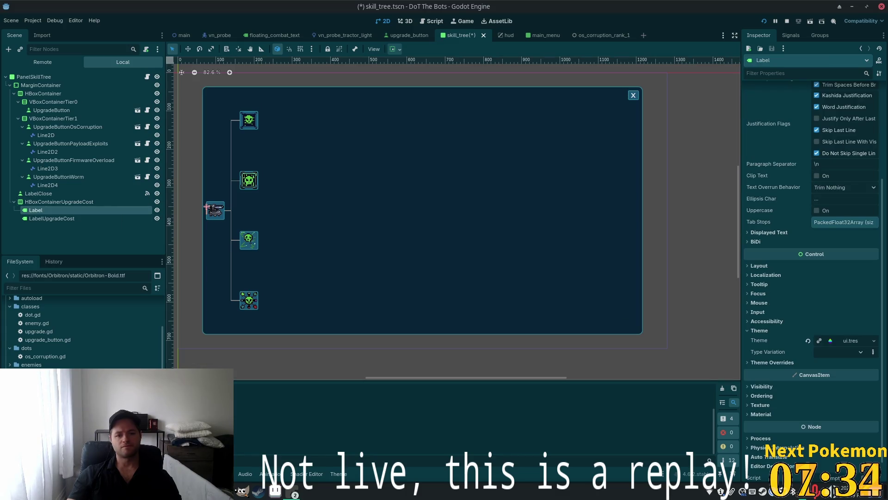
{"action": "scroll", "coordinate": [810, 210], "scroll_direction": "up", "scroll_amount": 5}
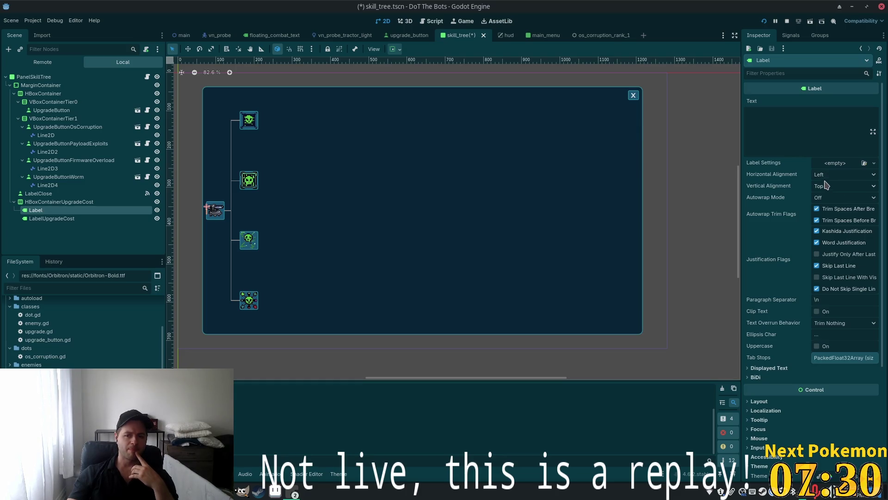
{"action": "scroll", "coordinate": [782, 319], "scroll_direction": "down", "scroll_amount": 6}
{"action": "left_click", "coordinate": [759, 244]}
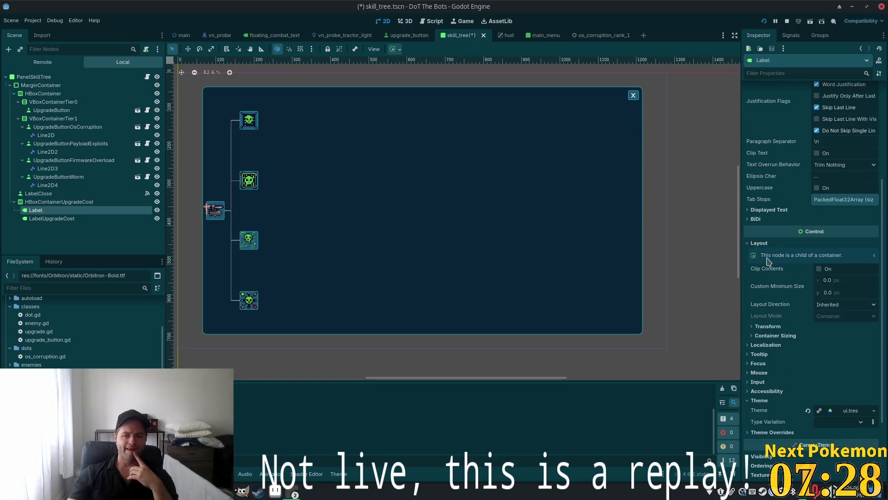
Set the first Label's horizontal container sizing to Shrink Begin
{"action": "left_click", "coordinate": [770, 336]}
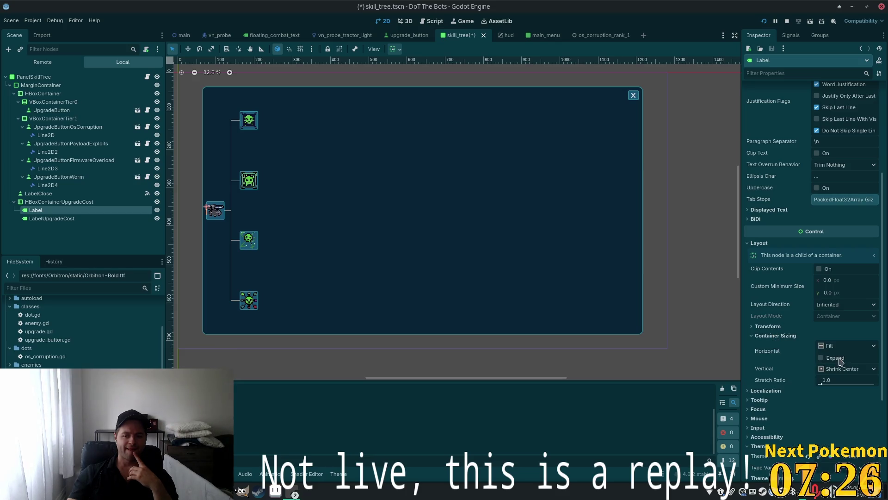
{"action": "left_click", "coordinate": [828, 346]}
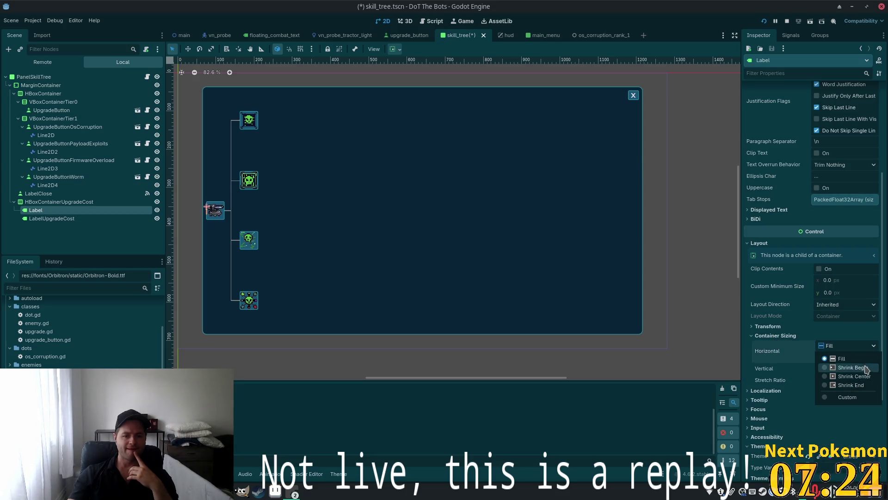
{"action": "left_click", "coordinate": [851, 367]}
Give HBoxContainerUpgradeCost Shrink Begin horizontal and vertical sizing, then select LabelUpgradeCost
{"action": "left_click", "coordinate": [90, 201]}
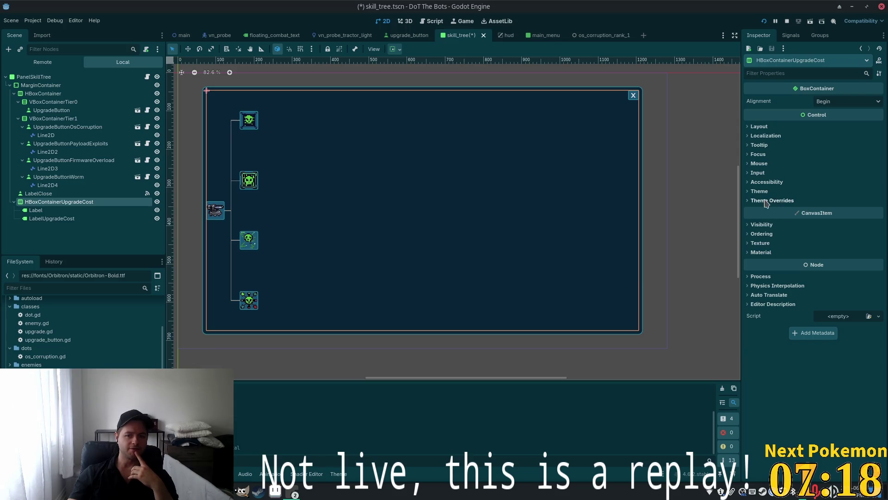
{"action": "left_click", "coordinate": [759, 127]}
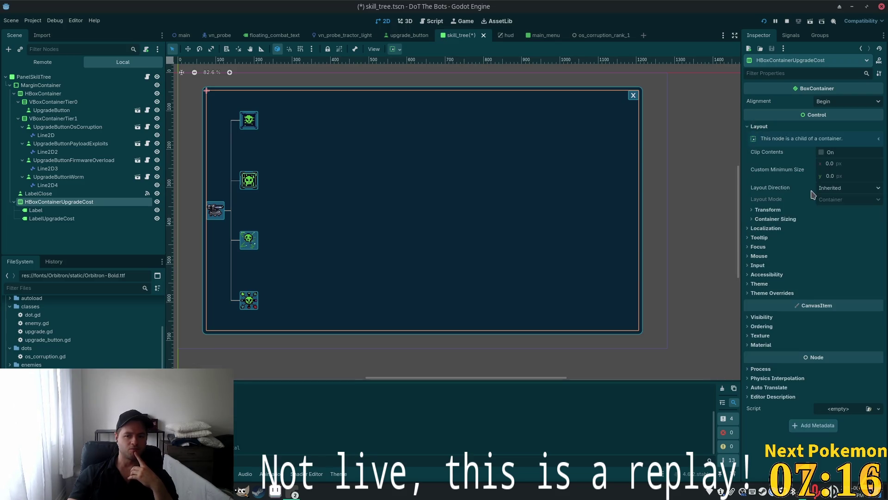
{"action": "left_click", "coordinate": [754, 219]}
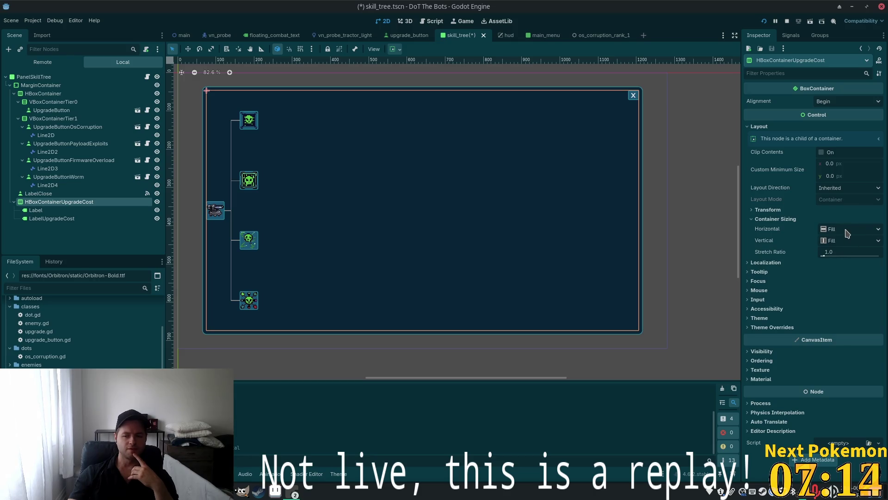
{"action": "left_click", "coordinate": [847, 234]}
{"action": "left_click", "coordinate": [838, 252]}
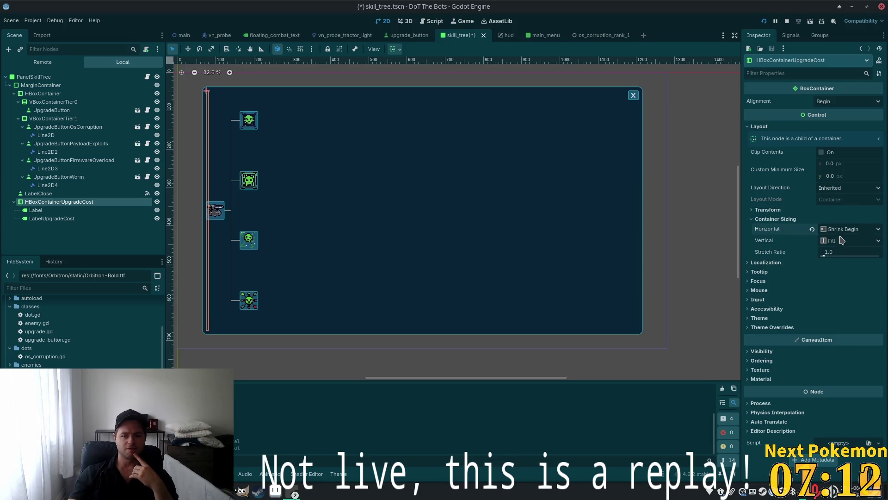
{"action": "left_click", "coordinate": [844, 243]}
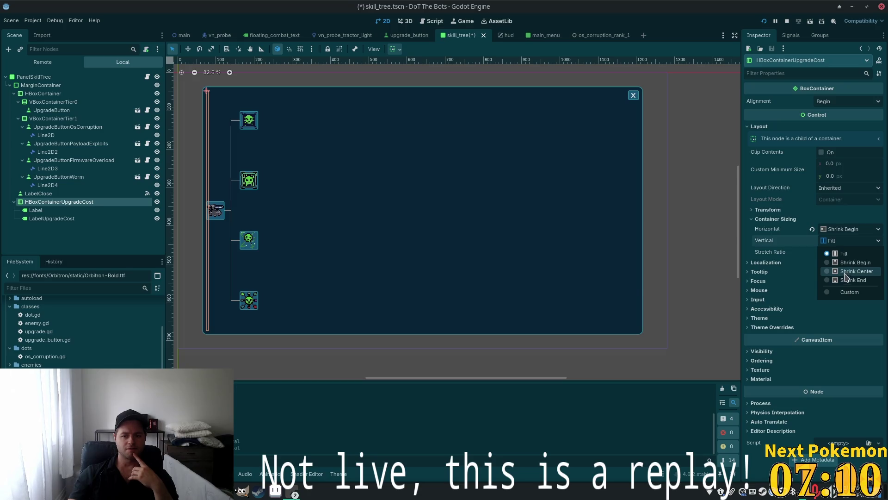
{"action": "left_click", "coordinate": [845, 262]}
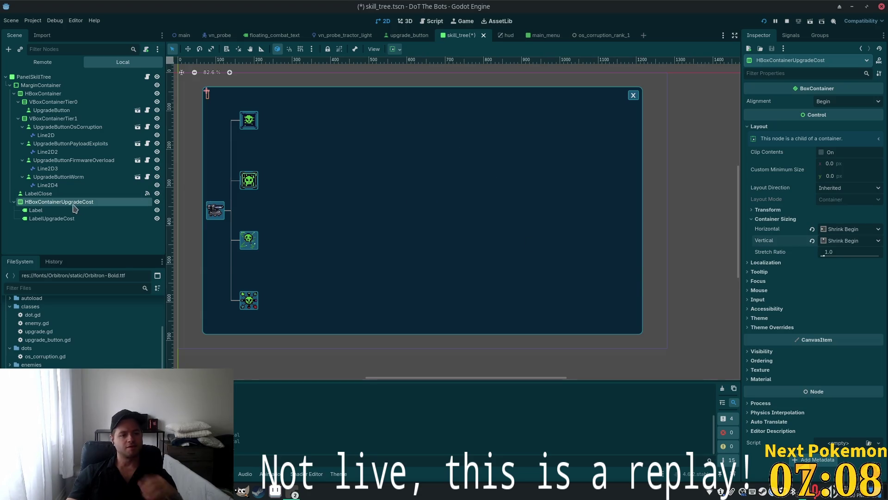
{"action": "left_click", "coordinate": [74, 219]}
{"action": "left_click", "coordinate": [818, 110]}
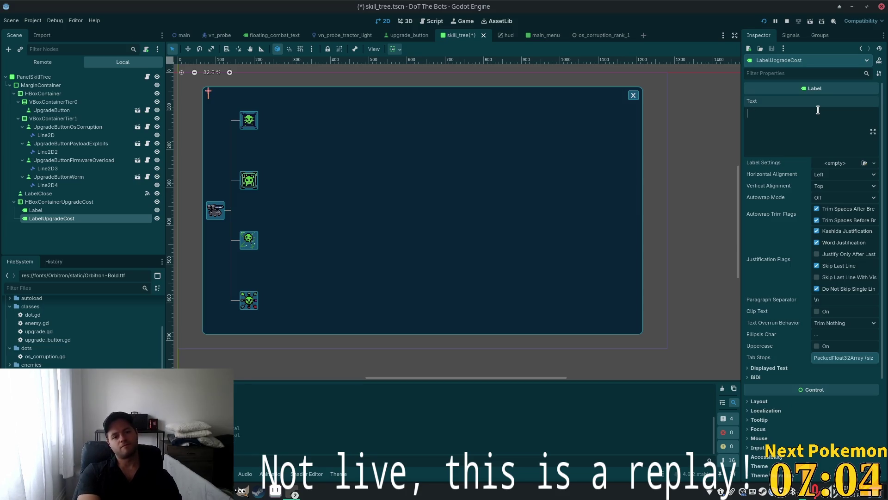
Type 'Next Upgrade Cost:' into LabelUpgradeCost's text, refresh its container's visibility, and run the scene
{"action": "type", "text": "xt Upgrade "}
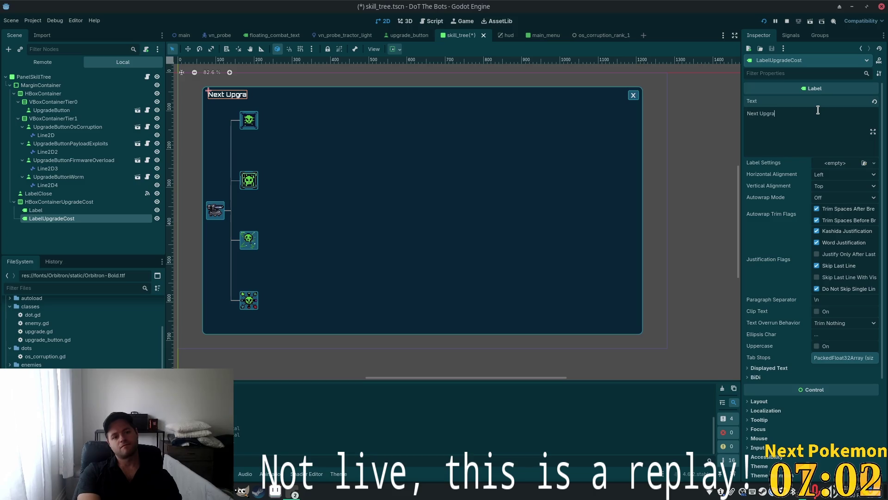
{"action": "type", "text": "Cost"}
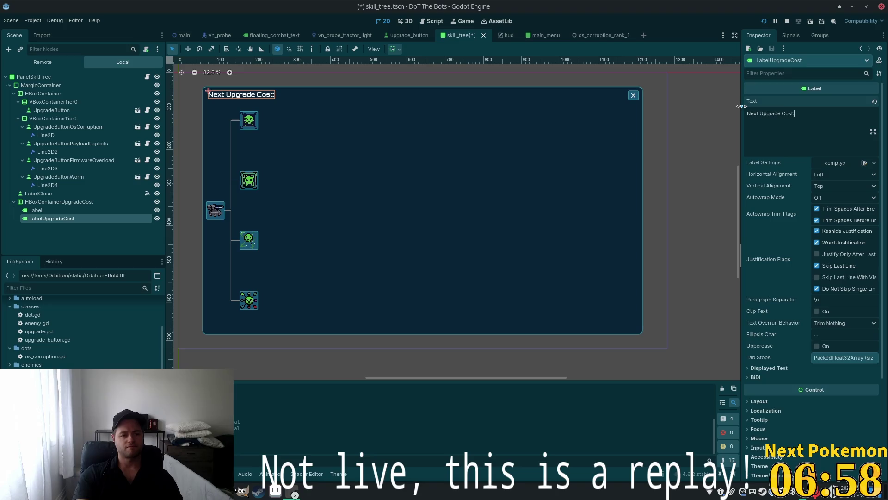
{"action": "type", "text": ":"}
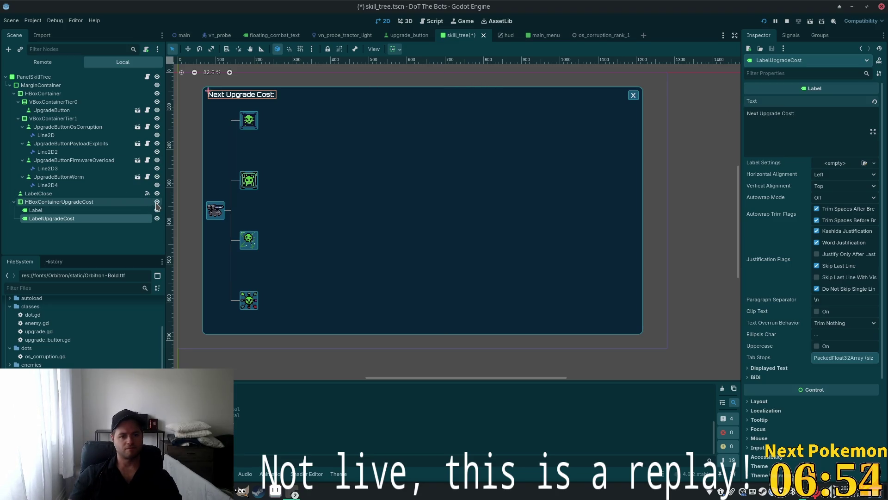
{"action": "left_click", "coordinate": [157, 203]}
{"action": "left_click", "coordinate": [157, 203]}
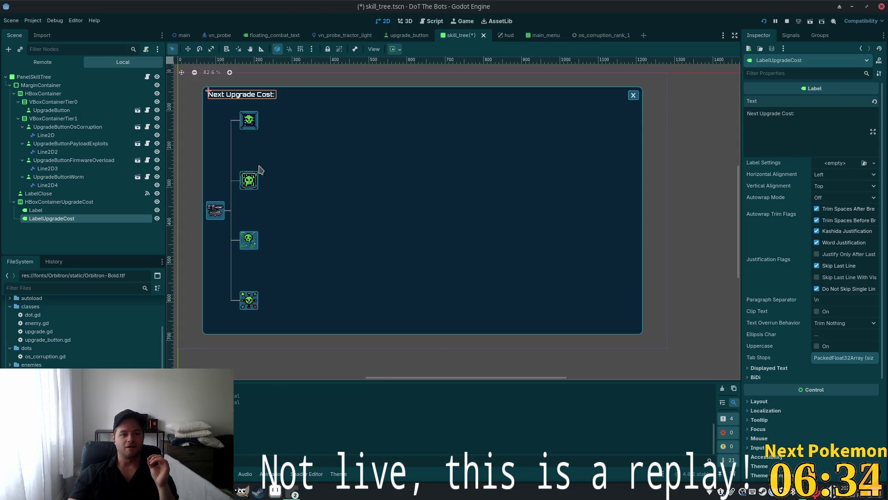
{"action": "key", "text": "F6"}
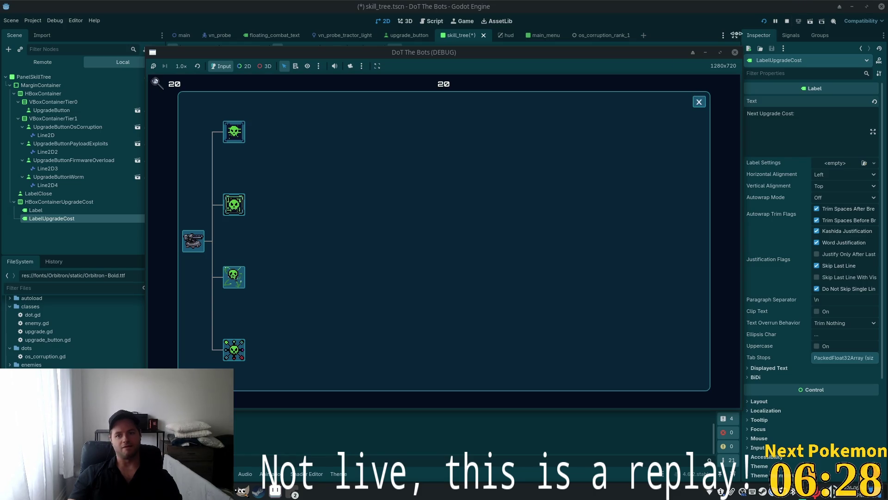
Save the skill tree scene, relaunch the game, and open its skill tree panel
{"action": "key", "text": "ctrl+s"}
{"action": "left_click", "coordinate": [764, 21]}
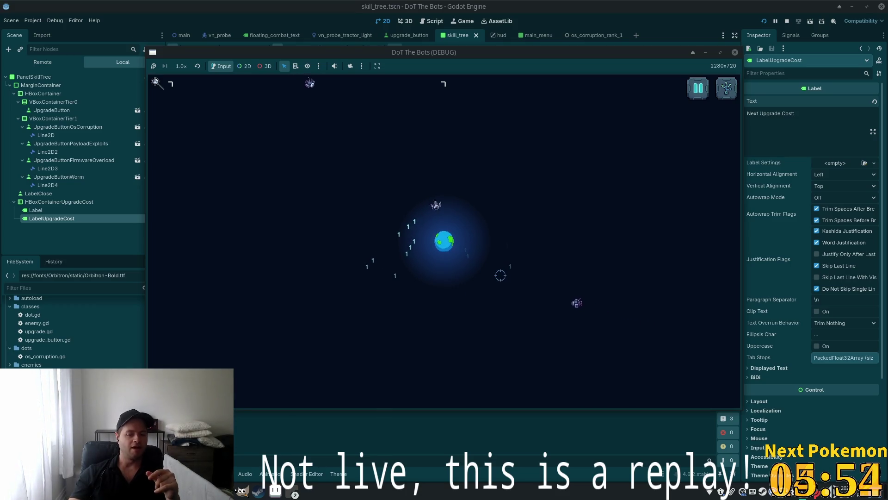
{"action": "left_click", "coordinate": [726, 88]}
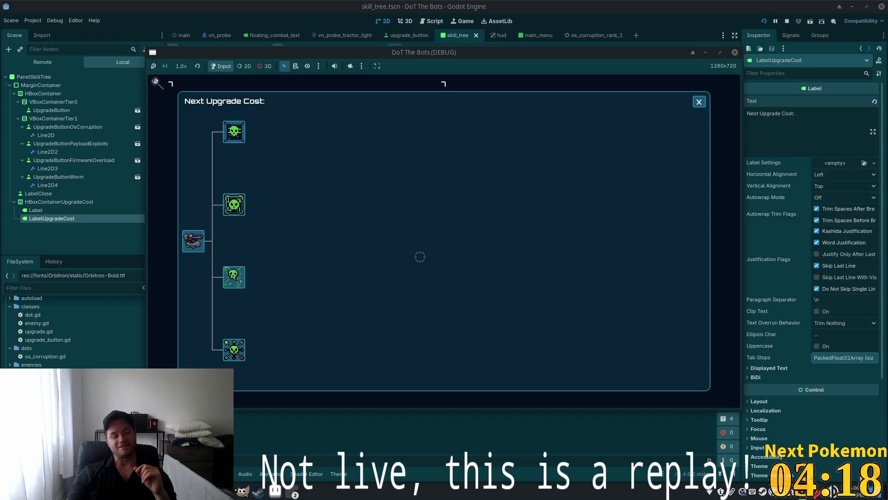
Close the skill tree panel in the running game
{"action": "left_click", "coordinate": [700, 102]}
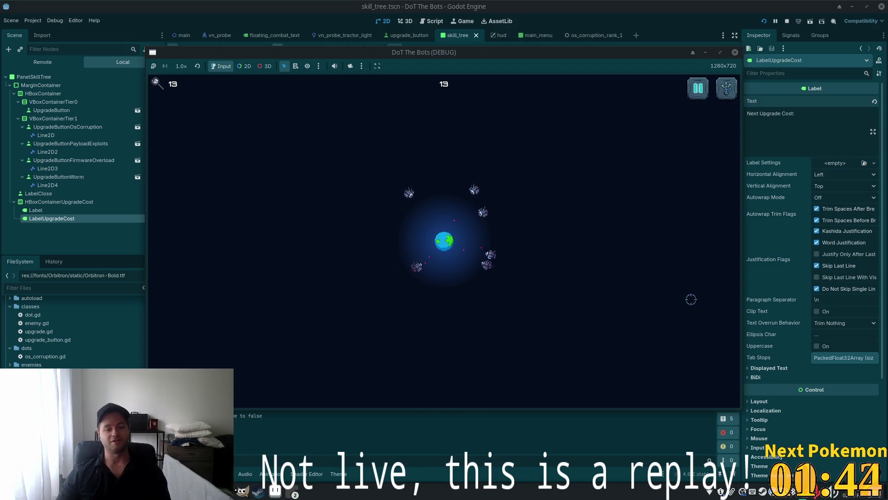
Shoot a bot, reopen the skill tree panel, then bring the editor back in front
{"action": "left_click", "coordinate": [477, 273]}
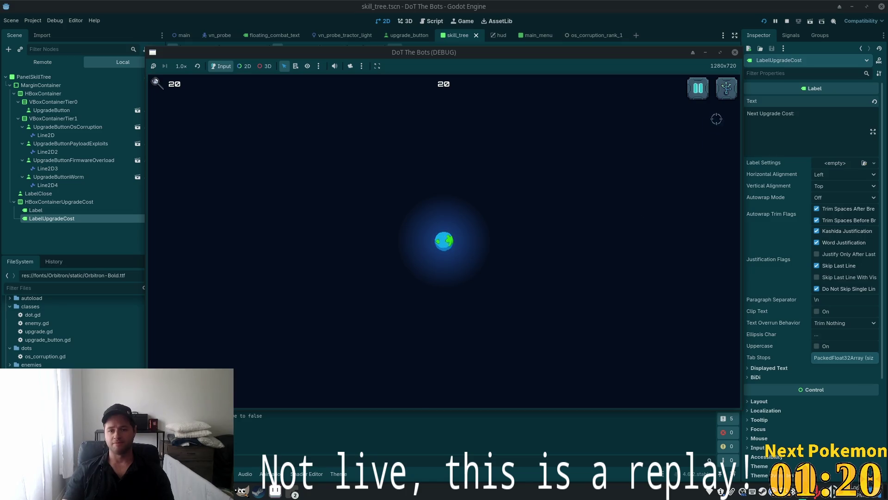
{"action": "left_click", "coordinate": [726, 88]}
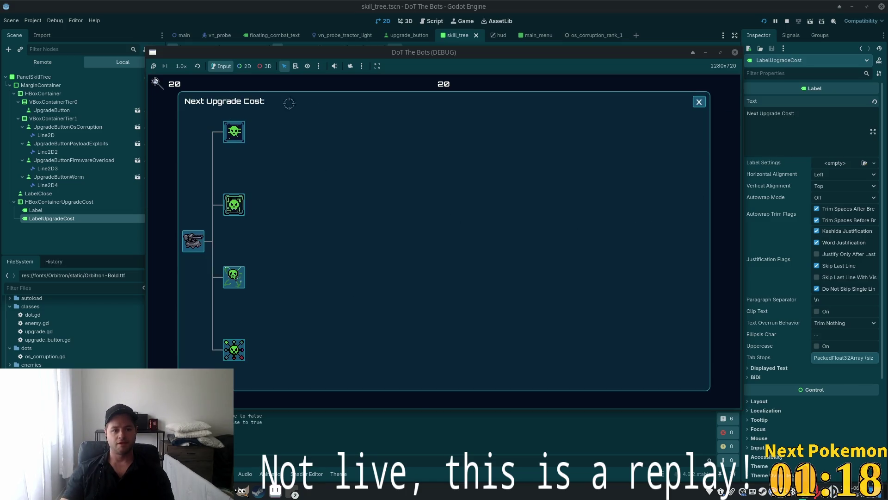
{"action": "left_click", "coordinate": [568, 6]}
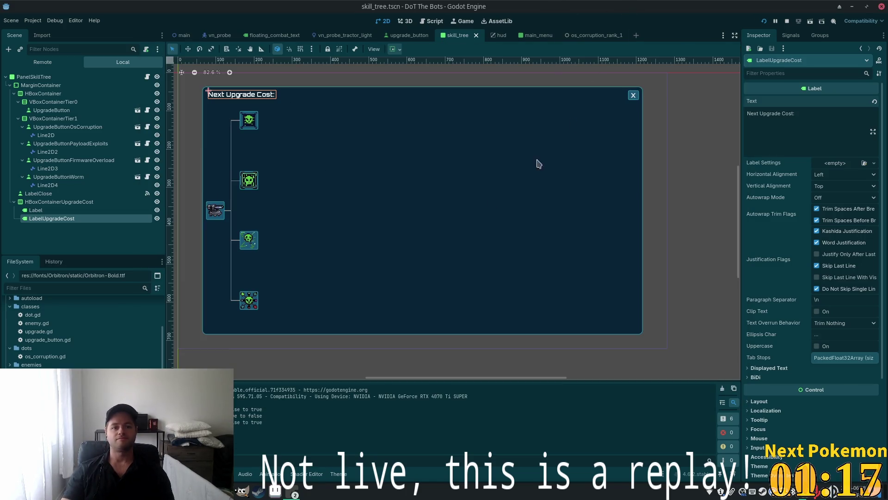
Replace LabelUpgradeCost's text with the value 20
{"action": "left_click", "coordinate": [45, 212]}
{"action": "left_click", "coordinate": [46, 218]}
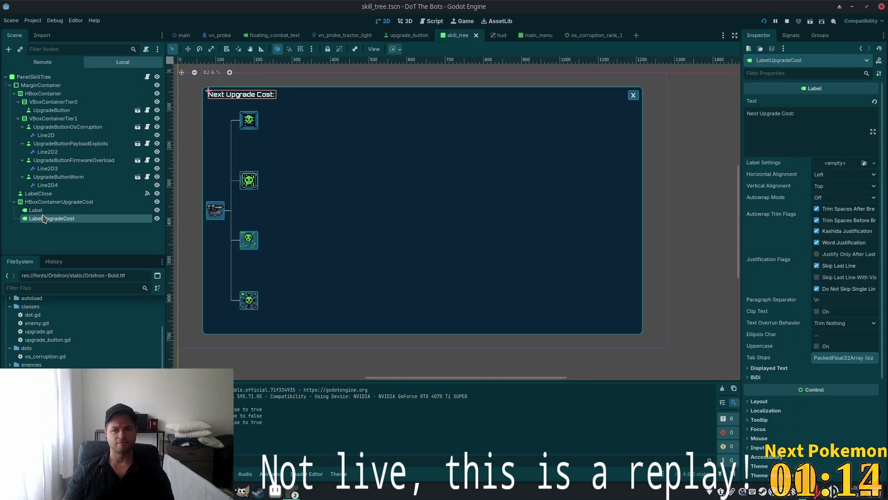
{"action": "left_click", "coordinate": [776, 122]}
{"action": "key", "text": "ctrl+a"}
{"action": "key", "text": "ctrl+c"}
{"action": "key", "text": "BackSpace"}
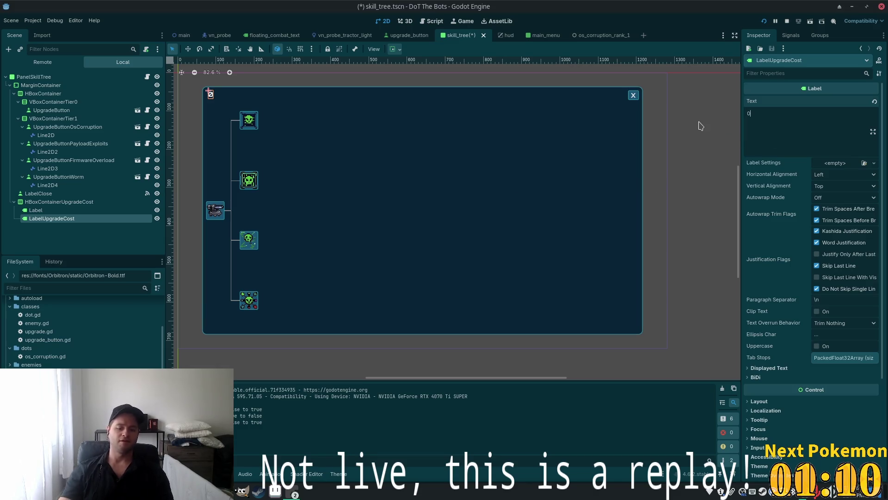
{"action": "key", "text": "BackSpace"}
{"action": "type", "text": "20"}
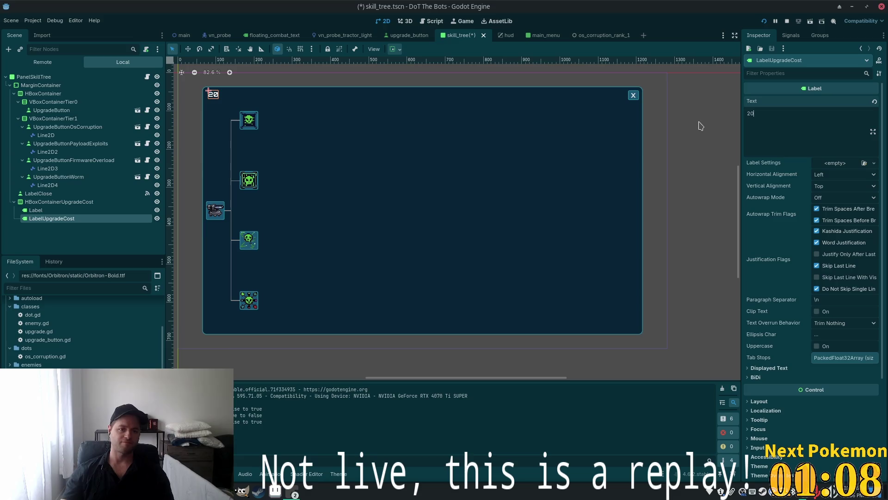
Set the caption Label's text to 'Next Upgrade Cost: ' and review the cost row's labels
{"action": "left_click", "coordinate": [42, 210]}
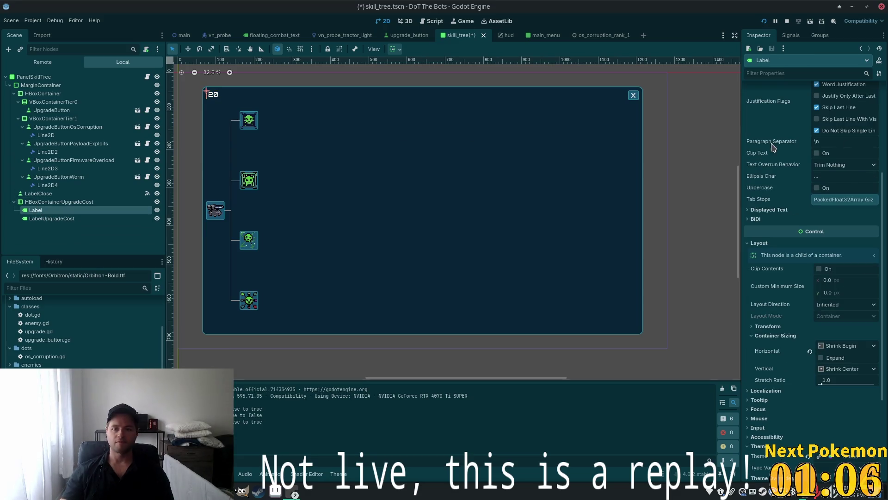
{"action": "scroll", "coordinate": [773, 147], "scroll_direction": "up", "scroll_amount": 5}
{"action": "left_click", "coordinate": [782, 125]}
{"action": "key", "text": "ctrl+v"}
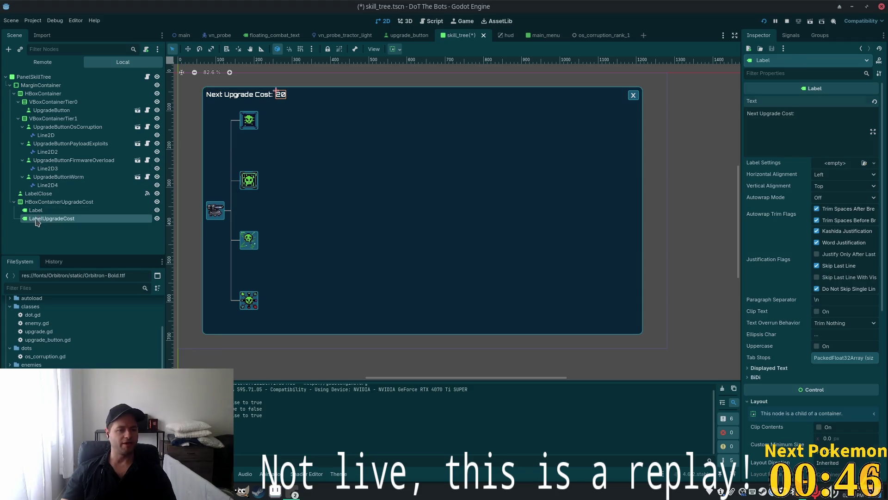
{"action": "left_click", "coordinate": [37, 203]}
{"action": "left_click", "coordinate": [34, 219]}
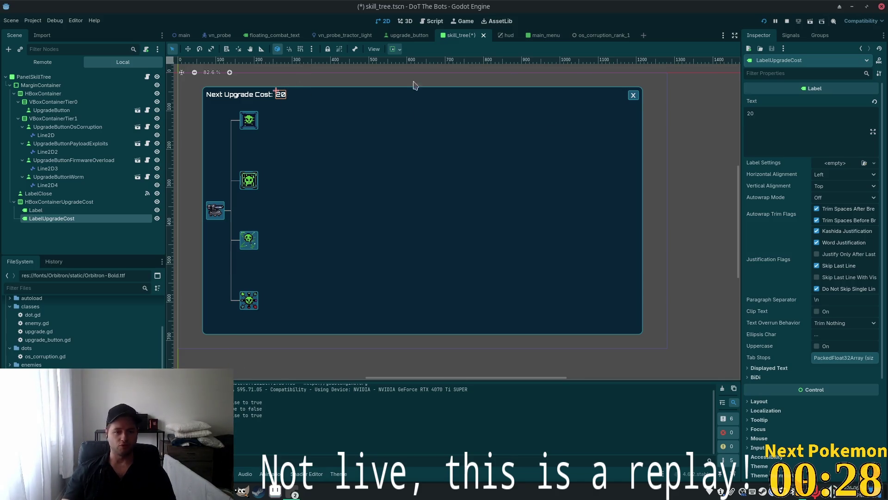
{"action": "scroll", "coordinate": [335, 138], "scroll_direction": "up", "scroll_amount": 5}
{"action": "scroll", "coordinate": [314, 138], "scroll_direction": "down", "scroll_amount": 9}
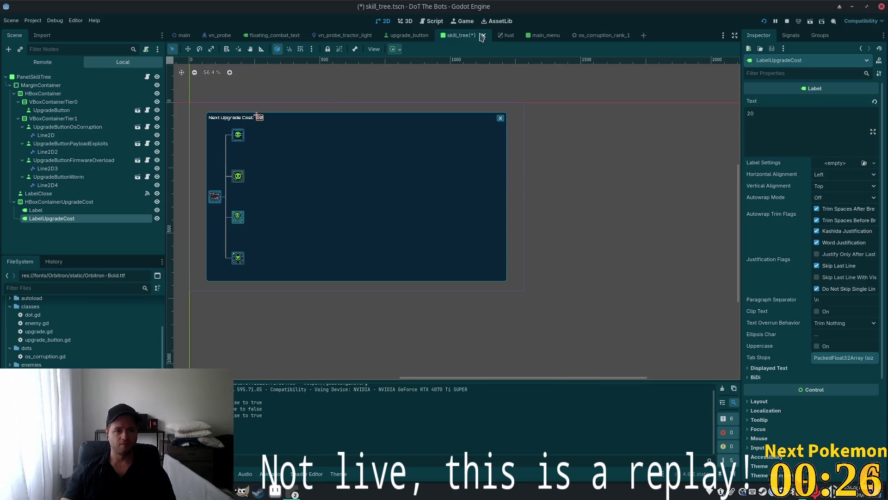
{"action": "left_click", "coordinate": [509, 35]}
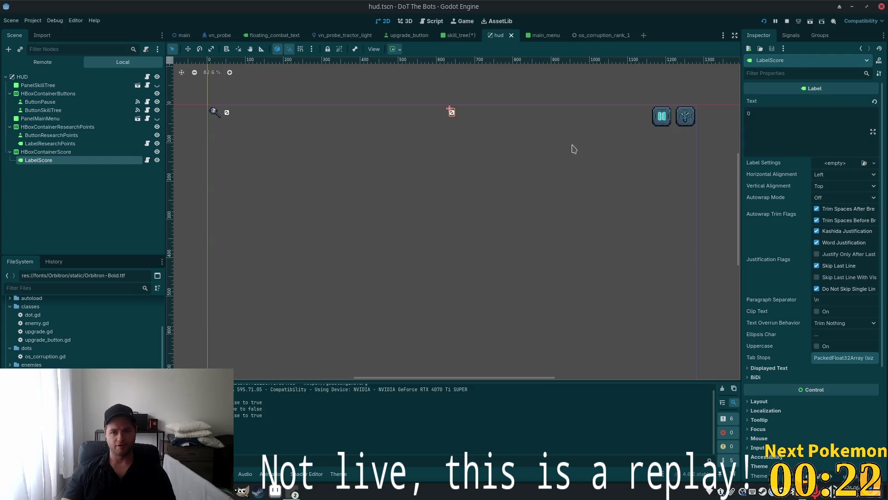
Select the LabelResearchPoints label in the HUD scene
{"action": "scroll", "coordinate": [573, 153], "scroll_direction": "up", "scroll_amount": 4}
{"action": "scroll", "coordinate": [620, 210], "scroll_direction": "up", "scroll_amount": 2}
{"action": "scroll", "coordinate": [293, 218], "scroll_direction": "left", "scroll_amount": 3}
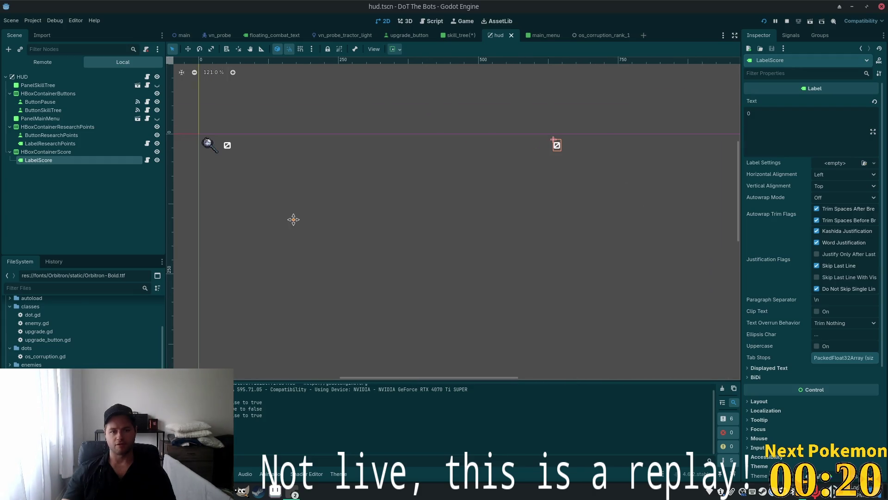
{"action": "scroll", "coordinate": [332, 214], "scroll_direction": "down", "scroll_amount": 2}
{"action": "scroll", "coordinate": [332, 214], "scroll_direction": "down", "scroll_amount": 2}
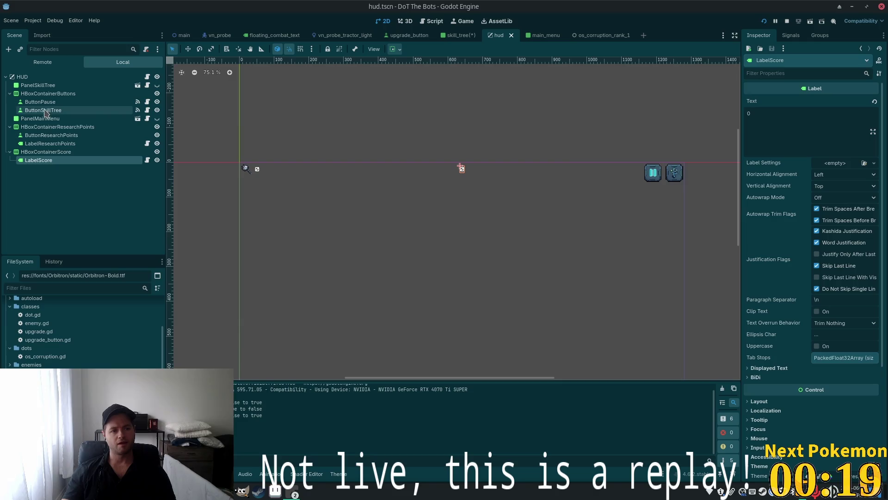
{"action": "left_click", "coordinate": [40, 143]}
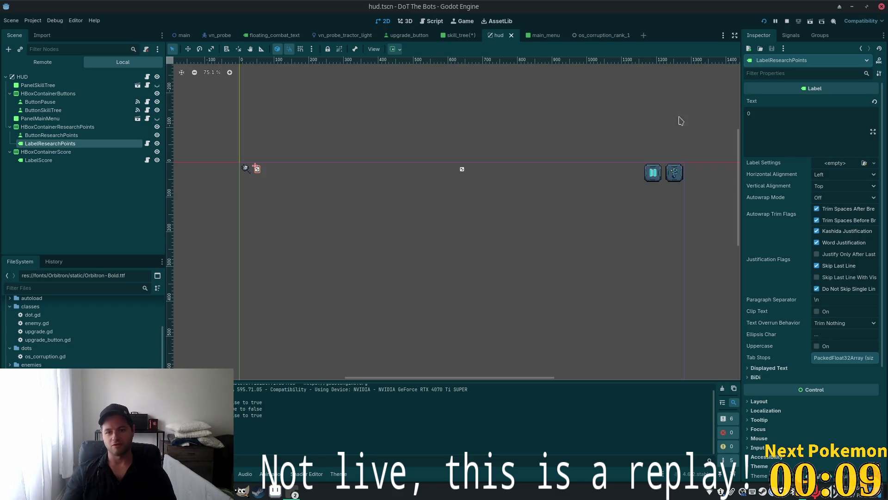
Expand its Theme, Theme Overrides and Fonts sections in the Inspector
{"action": "scroll", "coordinate": [660, 168], "scroll_direction": "up", "scroll_amount": 5}
{"action": "scroll", "coordinate": [656, 185], "scroll_direction": "up", "scroll_amount": 2}
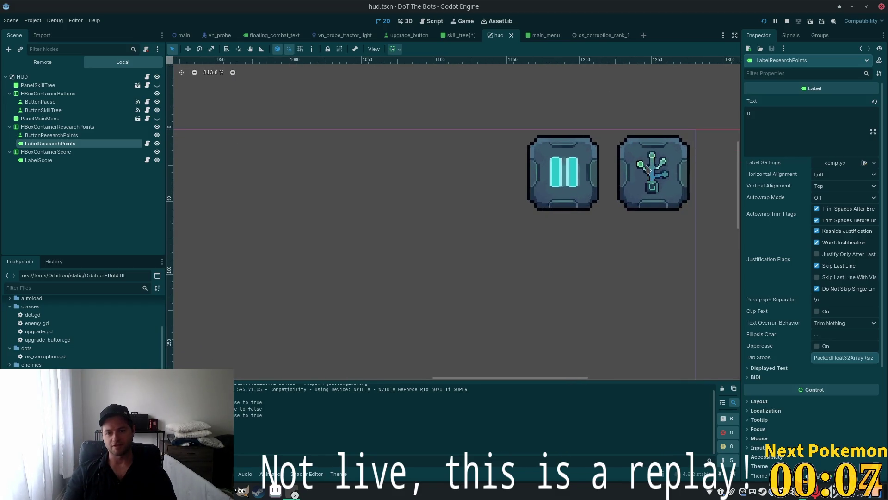
{"action": "scroll", "coordinate": [646, 214], "scroll_direction": "down", "scroll_amount": 1}
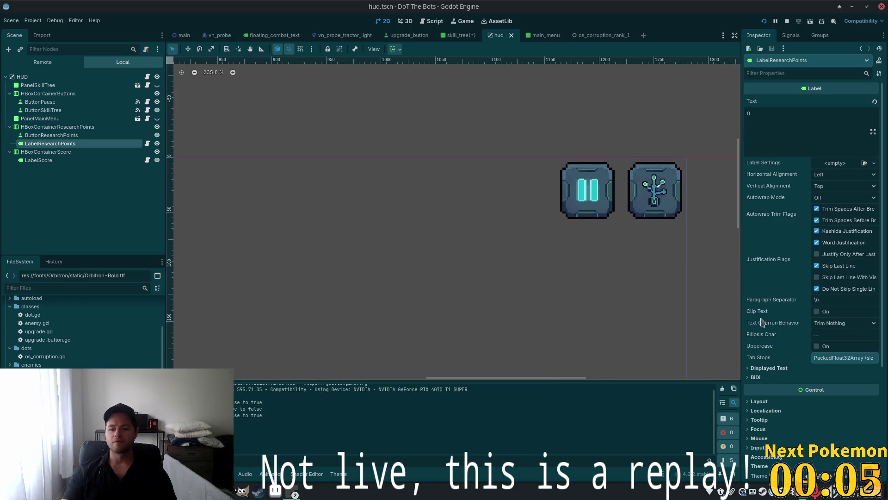
{"action": "scroll", "coordinate": [812, 400], "scroll_direction": "down", "scroll_amount": 3}
{"action": "scroll", "coordinate": [777, 185], "scroll_direction": "up", "scroll_amount": 3}
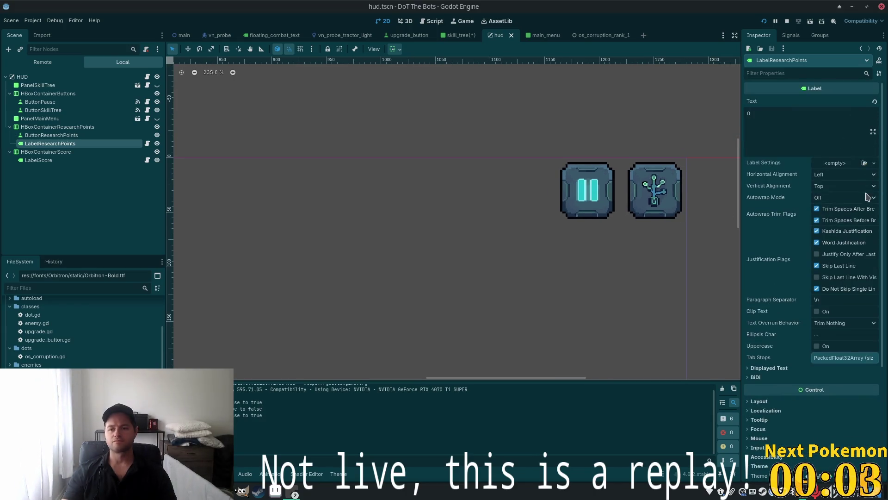
{"action": "scroll", "coordinate": [317, 222], "scroll_direction": "down", "scroll_amount": 2}
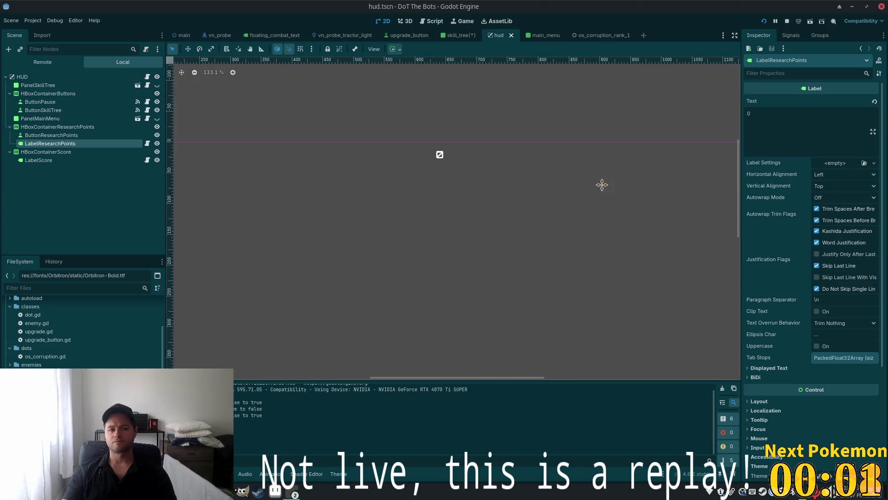
{"action": "scroll", "coordinate": [469, 237], "scroll_direction": "down", "scroll_amount": 1}
{"action": "scroll", "coordinate": [416, 234], "scroll_direction": "down", "scroll_amount": 3}
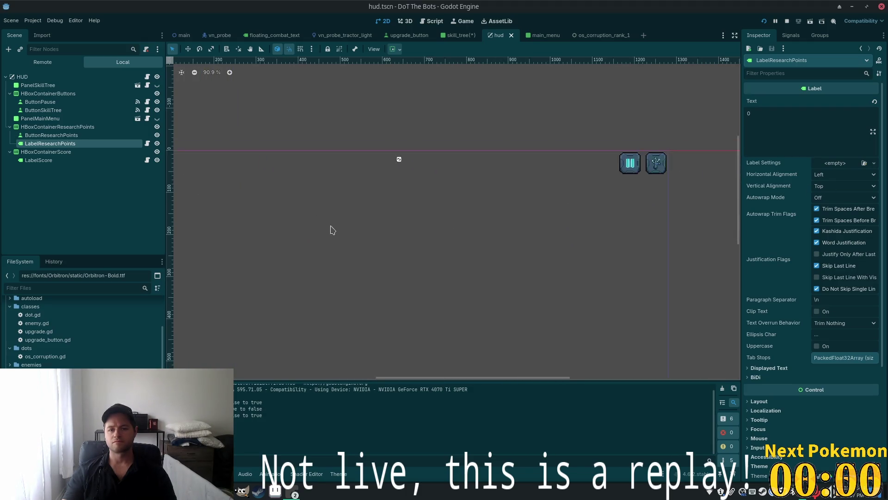
{"action": "scroll", "coordinate": [488, 195], "scroll_direction": "up", "scroll_amount": 2}
{"action": "scroll", "coordinate": [487, 196], "scroll_direction": "down", "scroll_amount": 1}
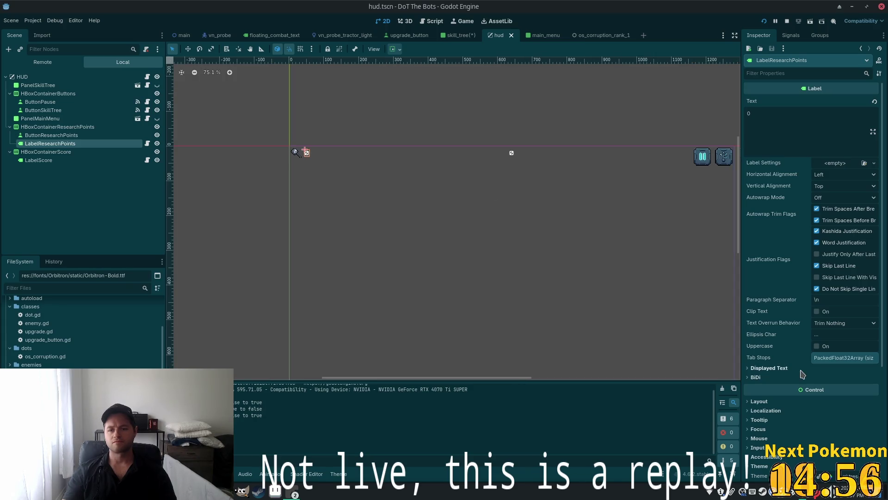
{"action": "scroll", "coordinate": [803, 373], "scroll_direction": "down", "scroll_amount": 3}
{"action": "left_click", "coordinate": [760, 308]}
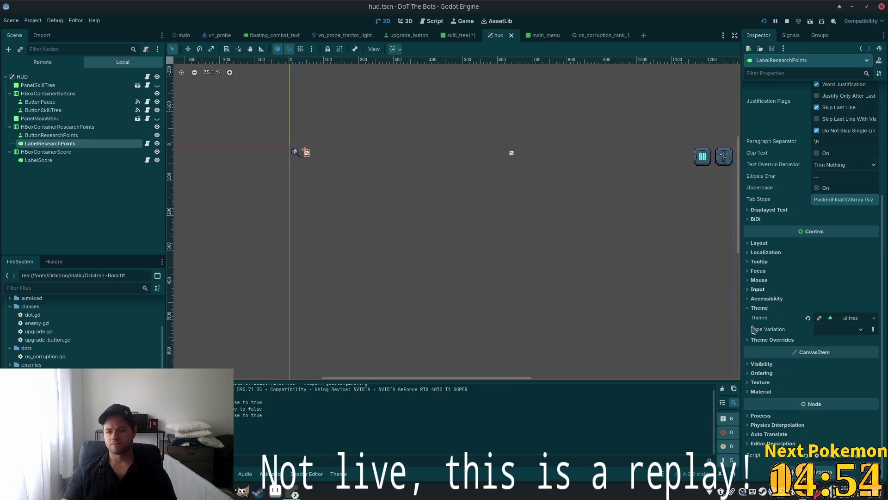
{"action": "left_click", "coordinate": [752, 339]}
{"action": "left_click", "coordinate": [757, 367]}
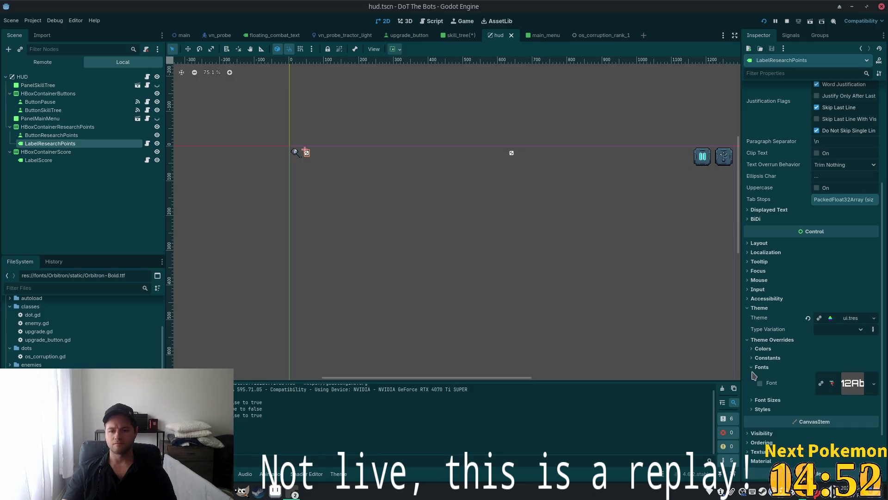
Enable a Font Color override on LabelResearchPoints and sample a first canvas colour with the eyedropper
{"action": "left_click", "coordinate": [761, 349]}
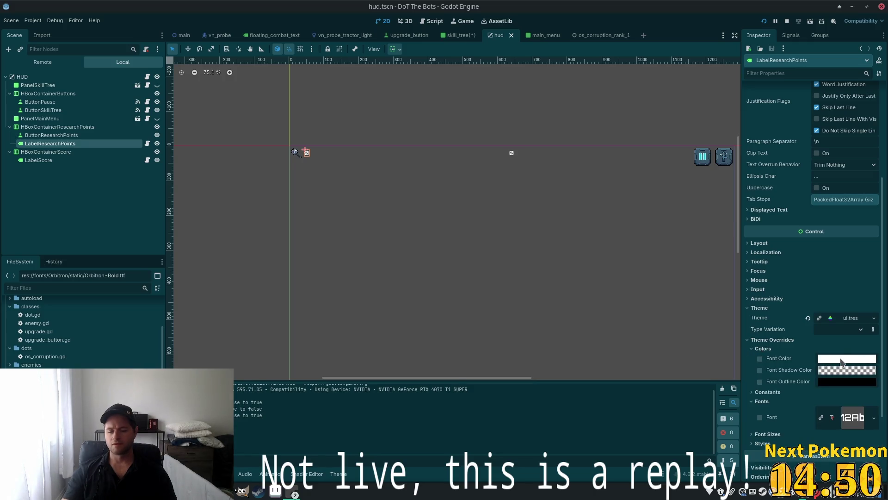
{"action": "left_click", "coordinate": [842, 359]}
{"action": "left_click", "coordinate": [651, 218]}
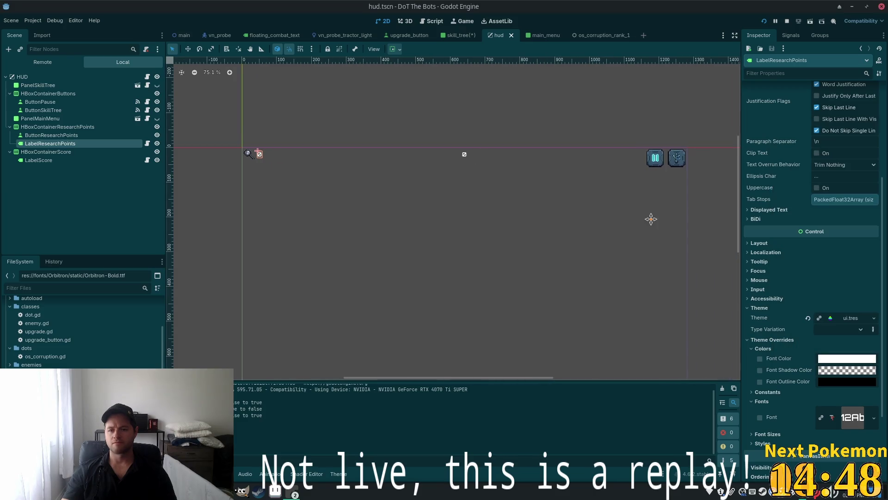
{"action": "left_click", "coordinate": [846, 359]}
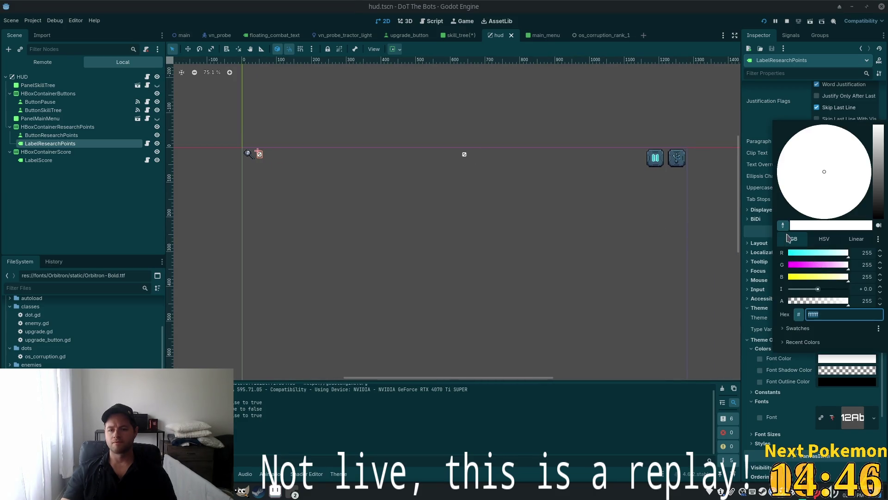
{"action": "left_click", "coordinate": [783, 225]}
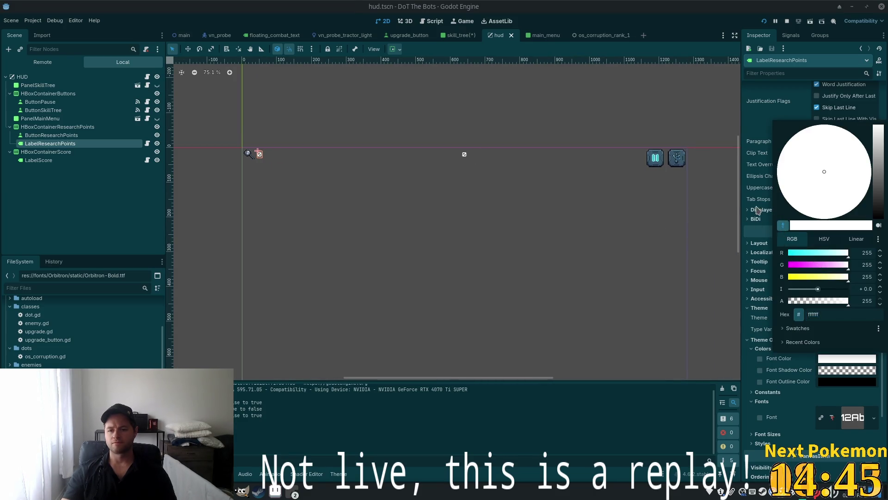
{"action": "left_click", "coordinate": [676, 152]}
{"action": "scroll", "coordinate": [676, 155], "scroll_direction": "up", "scroll_amount": 8}
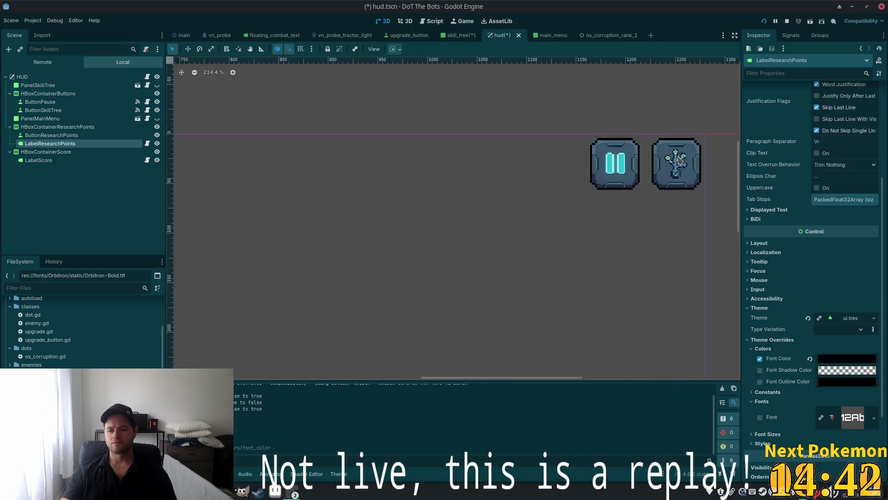
{"action": "scroll", "coordinate": [678, 159], "scroll_direction": "up", "scroll_amount": 6}
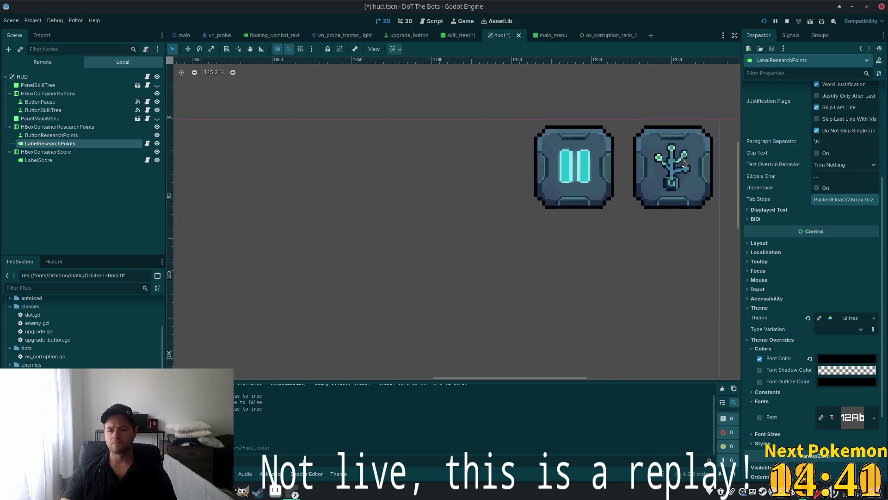
Resample the skill-tree icon's green (#8edfbc) as the font colour and confirm the value
{"action": "left_click", "coordinate": [836, 369]}
{"action": "left_click", "coordinate": [783, 225]}
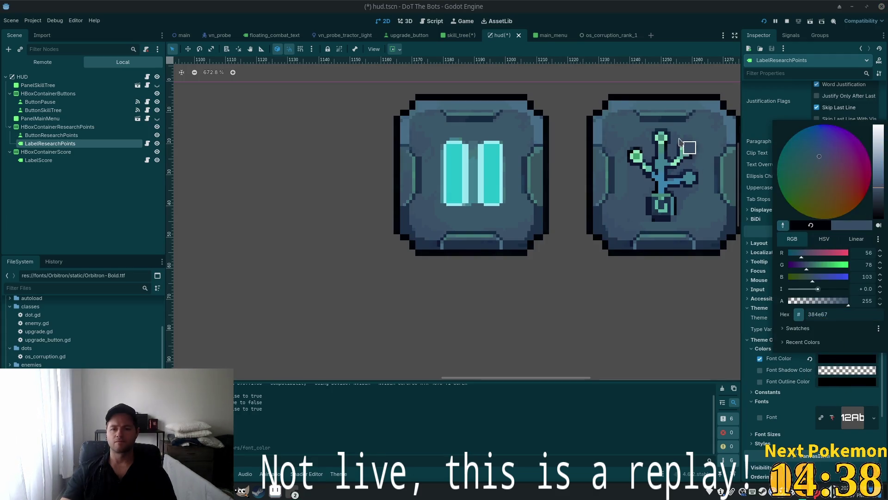
{"action": "left_click", "coordinate": [678, 164]}
{"action": "scroll", "coordinate": [409, 254], "scroll_direction": "down", "scroll_amount": 4}
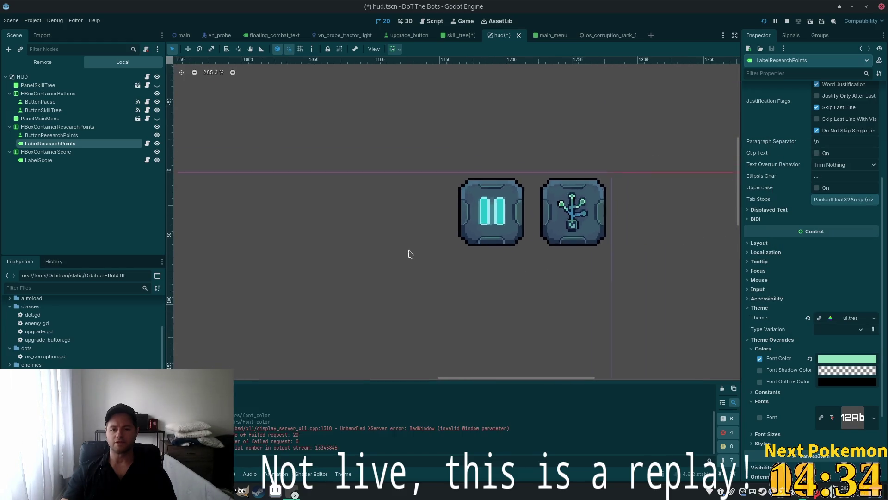
{"action": "scroll", "coordinate": [409, 253], "scroll_direction": "down", "scroll_amount": 5}
{"action": "scroll", "coordinate": [303, 269], "scroll_direction": "up", "scroll_amount": 3}
{"action": "left_click_drag", "start_coordinate": [303, 269], "coordinate": [590, 212]}
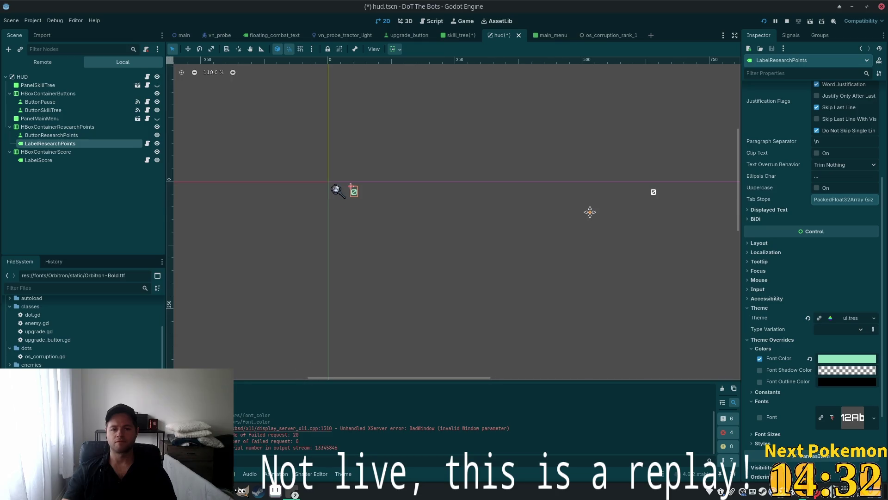
{"action": "scroll", "coordinate": [583, 227], "scroll_direction": "down", "scroll_amount": 3}
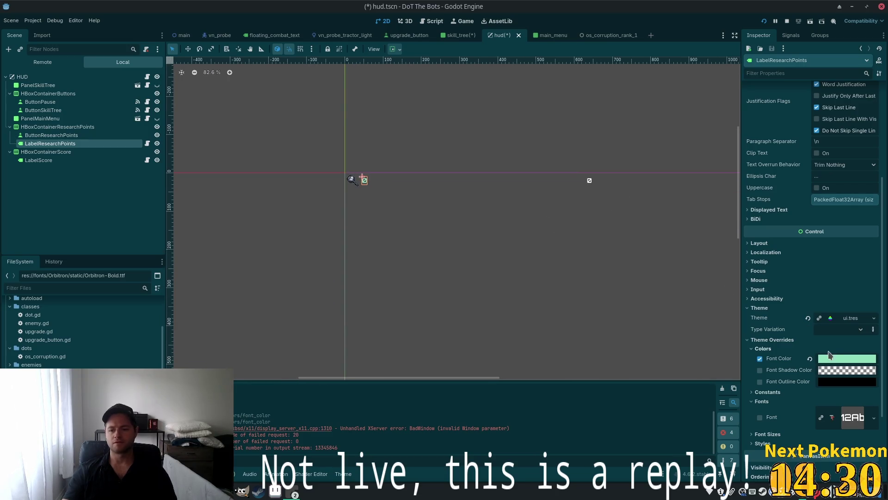
{"action": "left_click", "coordinate": [829, 354]}
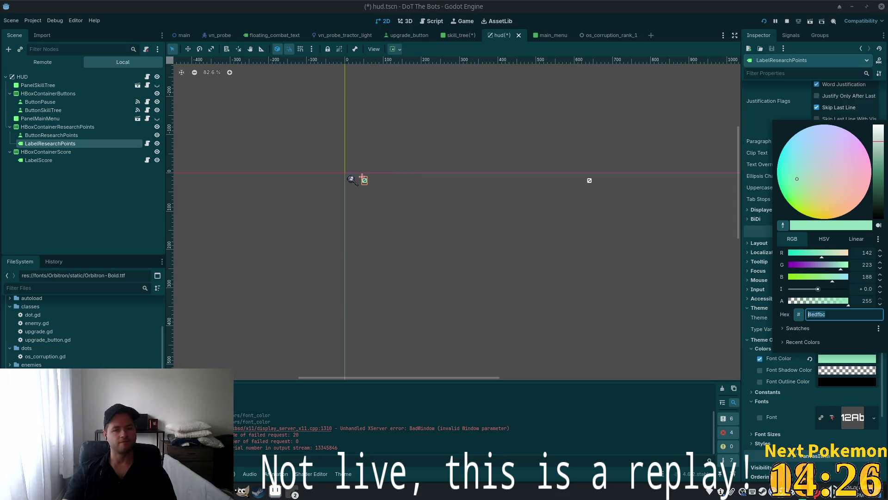
{"action": "key", "text": "Escape"}
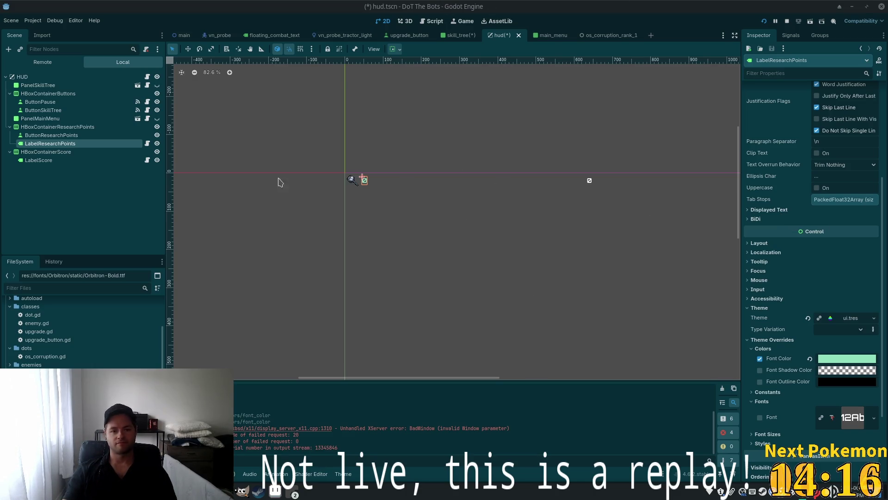
{"action": "scroll", "coordinate": [605, 208], "scroll_direction": "down", "scroll_amount": 2}
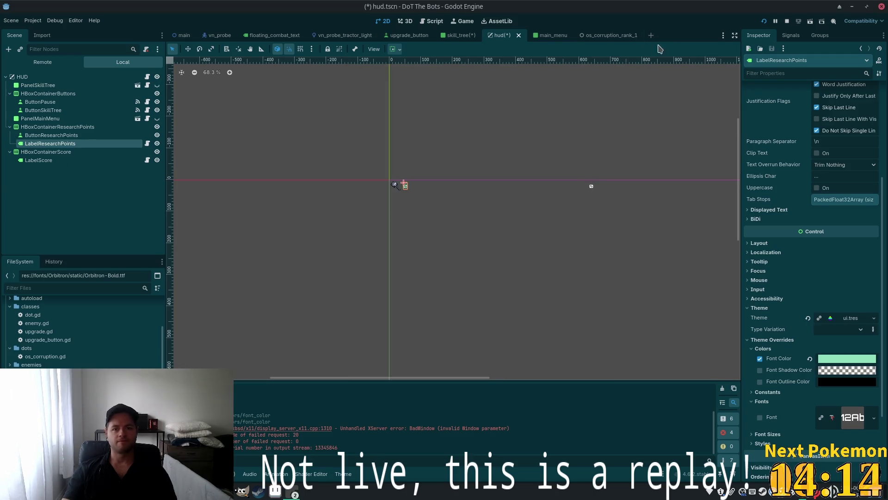
{"action": "left_click", "coordinate": [609, 36]}
{"action": "left_click", "coordinate": [503, 37]}
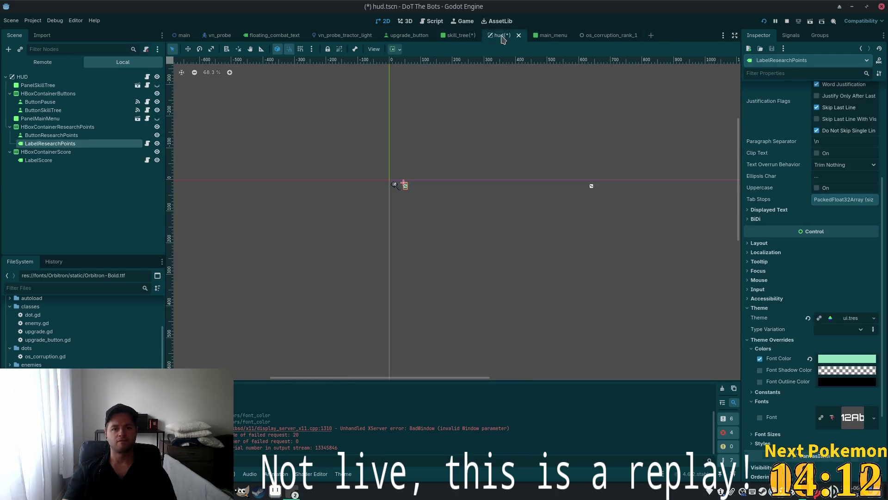
Select LabelUpgradeCost in the skill_tree scene
{"action": "left_click", "coordinate": [460, 36]}
{"action": "scroll", "coordinate": [273, 95], "scroll_direction": "up", "scroll_amount": 6}
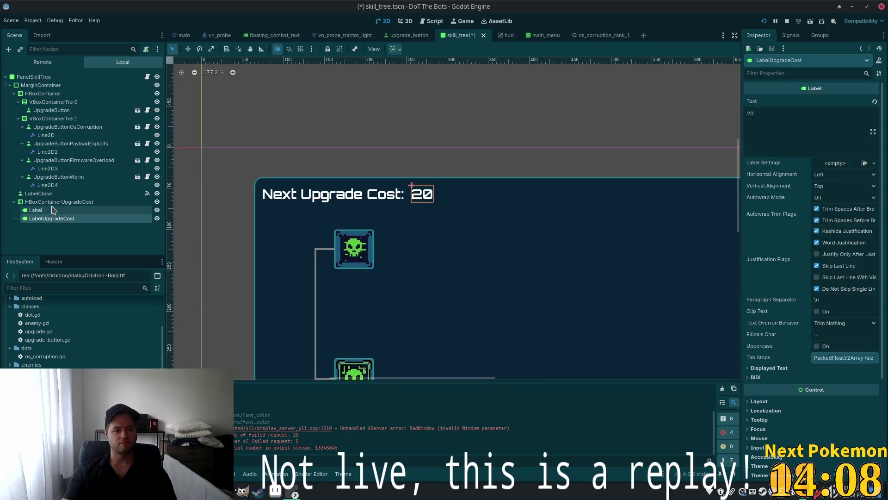
{"action": "double_click", "coordinate": [88, 211]}
{"action": "left_click", "coordinate": [79, 218]}
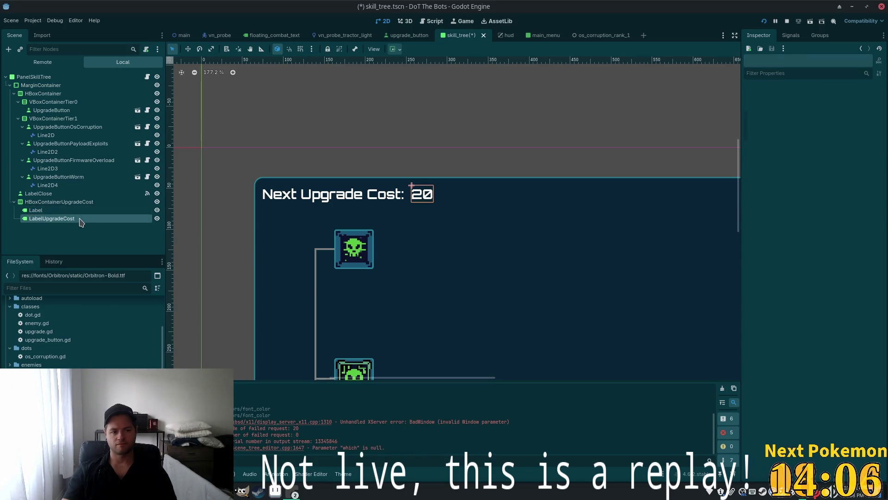
{"action": "scroll", "coordinate": [806, 347], "scroll_direction": "down", "scroll_amount": 5}
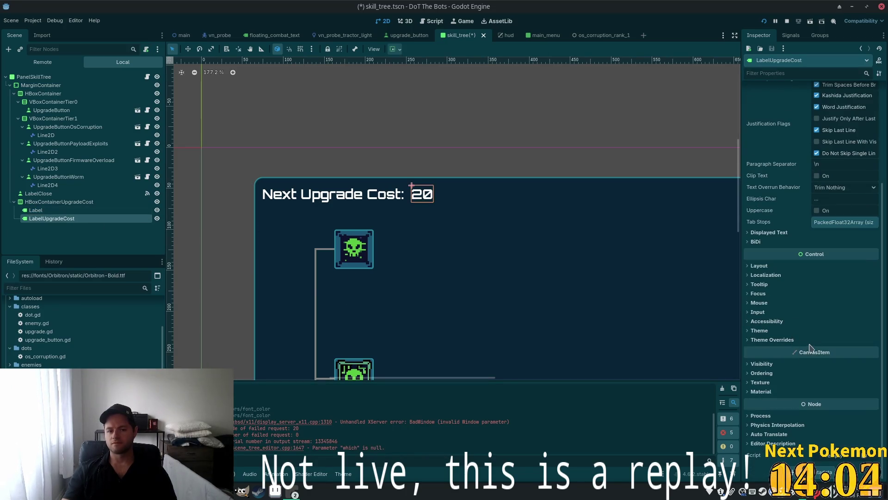
Give it a Font Color override of 8edfbc and save the scene
{"action": "left_click", "coordinate": [782, 331]}
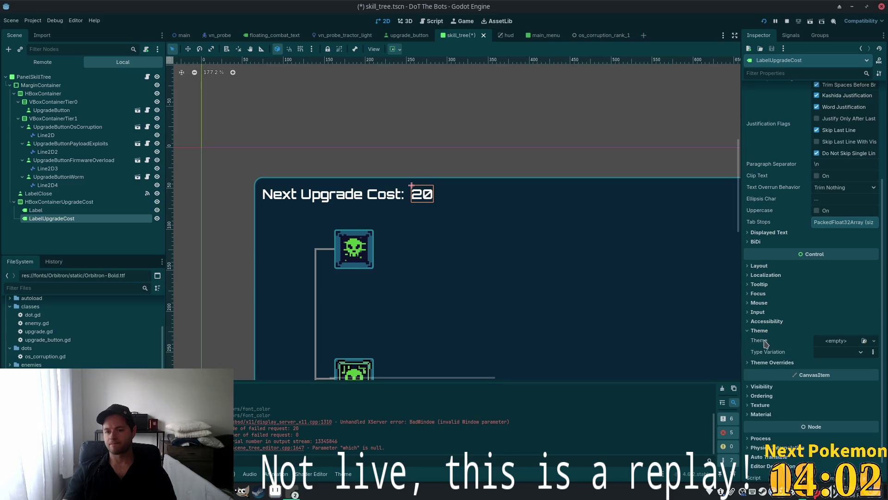
{"action": "left_click", "coordinate": [759, 330]}
{"action": "left_click", "coordinate": [768, 340]}
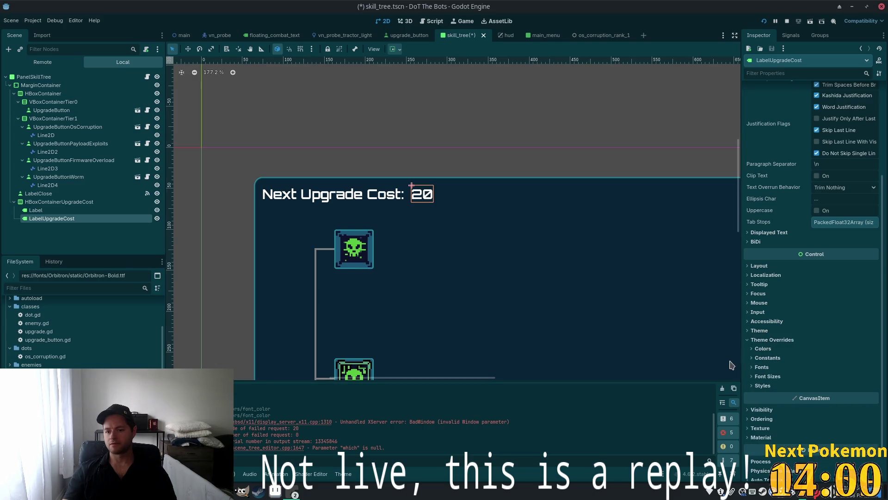
{"action": "left_click", "coordinate": [753, 350]}
{"action": "left_click", "coordinate": [833, 359]}
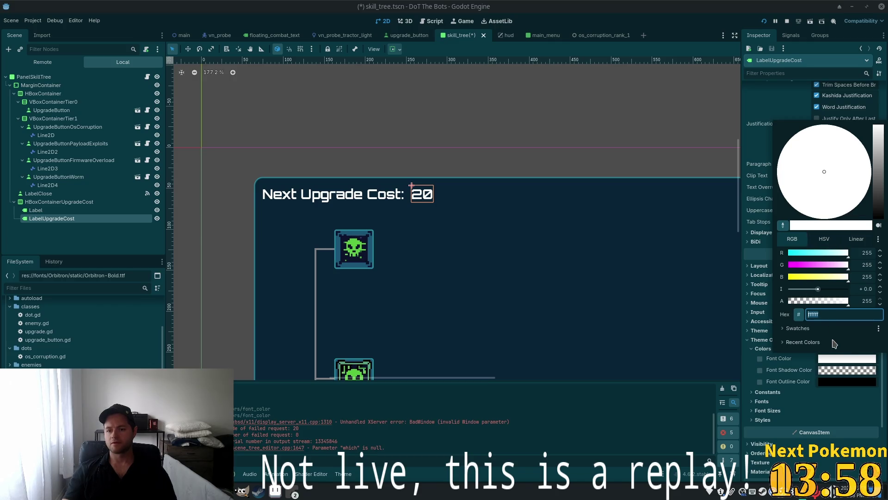
{"action": "type", "text": "8edfbc"}
{"action": "key", "text": "Tab"}
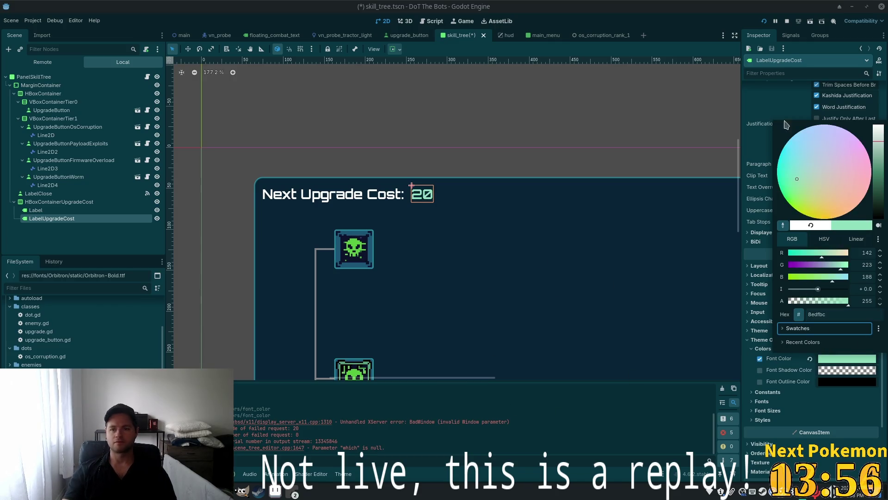
{"action": "left_click", "coordinate": [766, 97]}
{"action": "key", "text": "ctrl+s"}
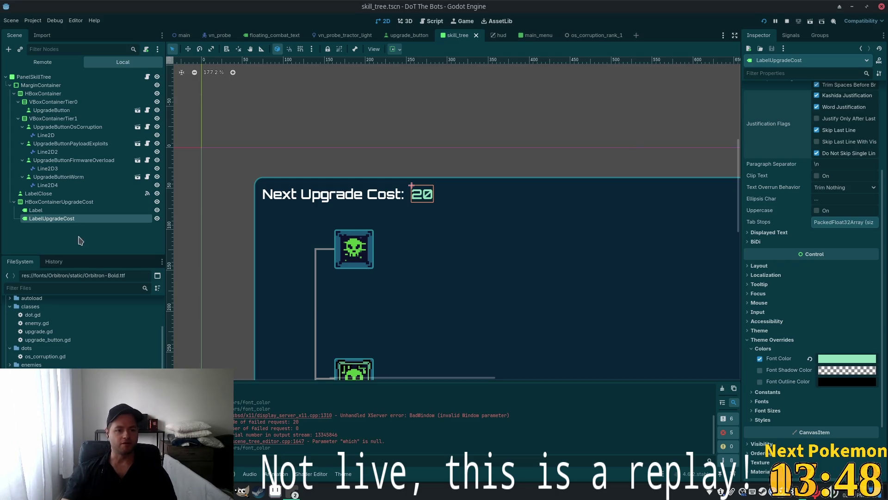
{"action": "left_click", "coordinate": [64, 211]}
{"action": "left_click", "coordinate": [60, 218]}
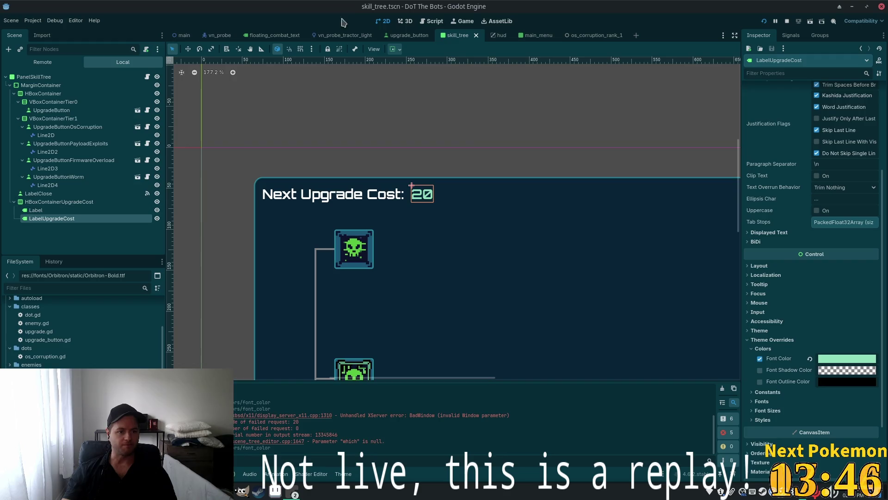
Attach a new label_upgrade_cost.gd script and start a _ready function assigning text
{"action": "left_click", "coordinate": [146, 49]}
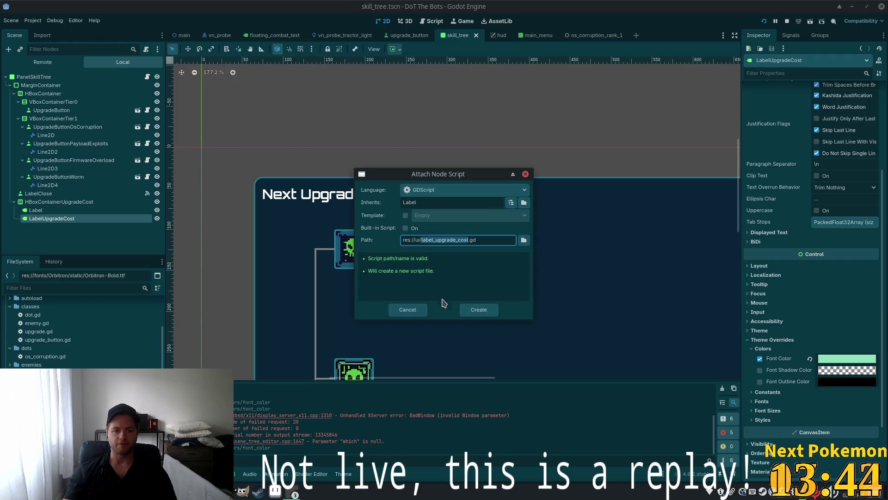
{"action": "left_click", "coordinate": [479, 310]}
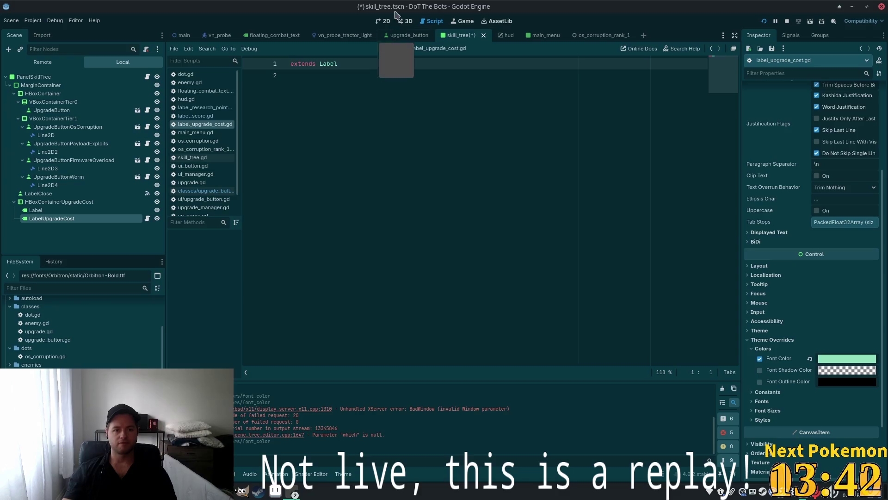
{"action": "key", "text": "Return"}
{"action": "type", "text": "func"}
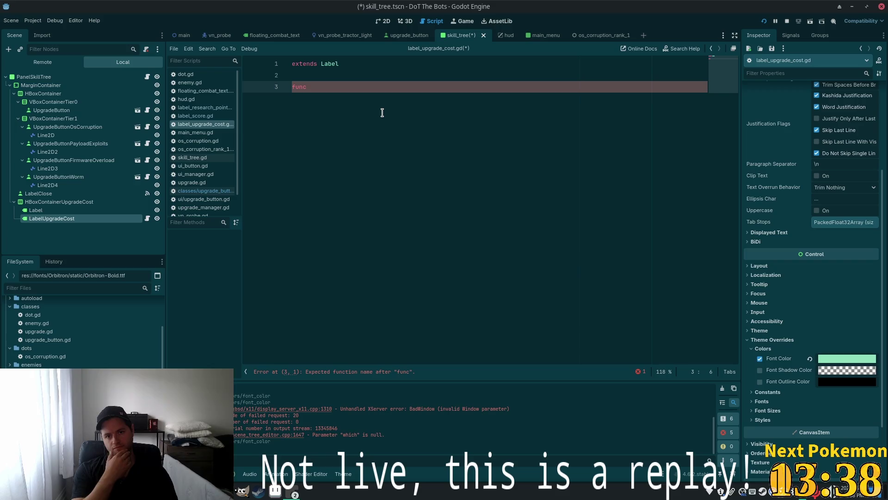
{"action": "type", "text": " _re"}
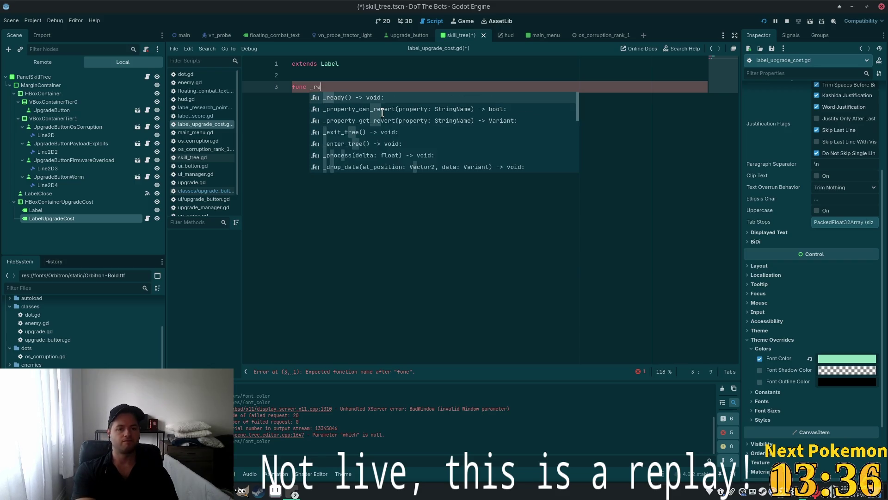
{"action": "key", "text": "Return"}
{"action": "key", "text": "Return"}
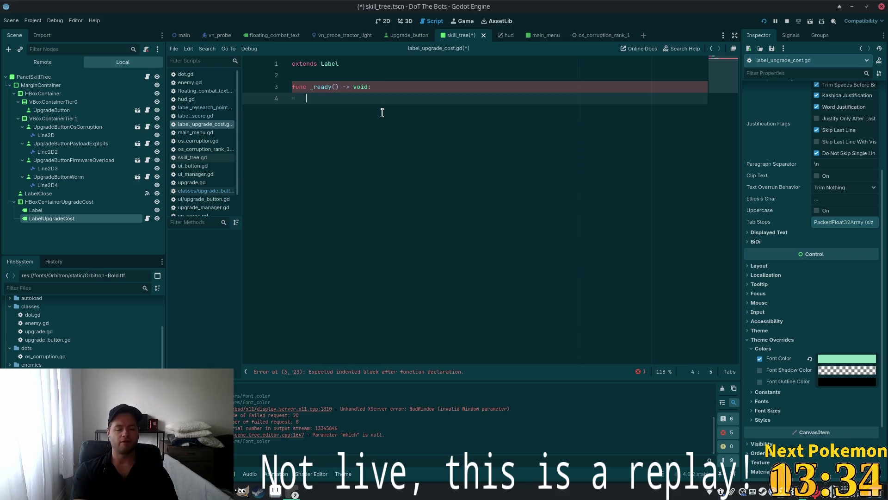
{"action": "type", "text": "ext"}
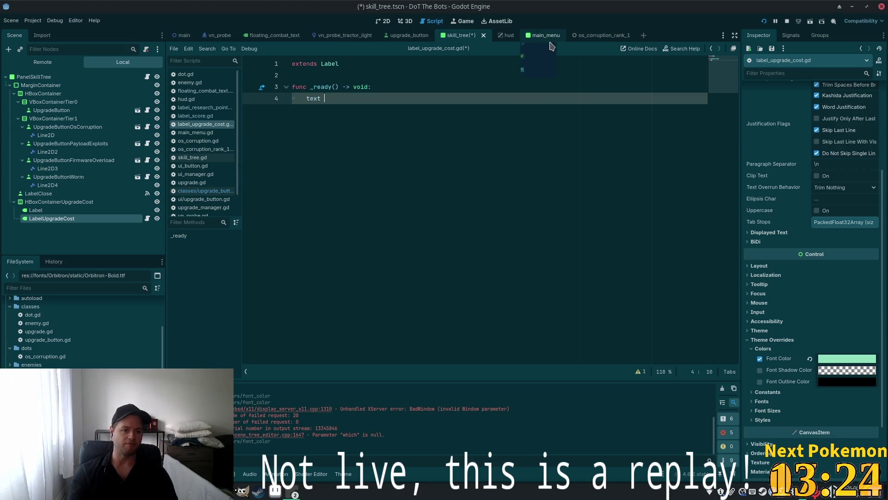
Check the get_upgrade_cost function in upgrade_manager.gd in Cursor
{"action": "key", "text": "alt+Tab"}
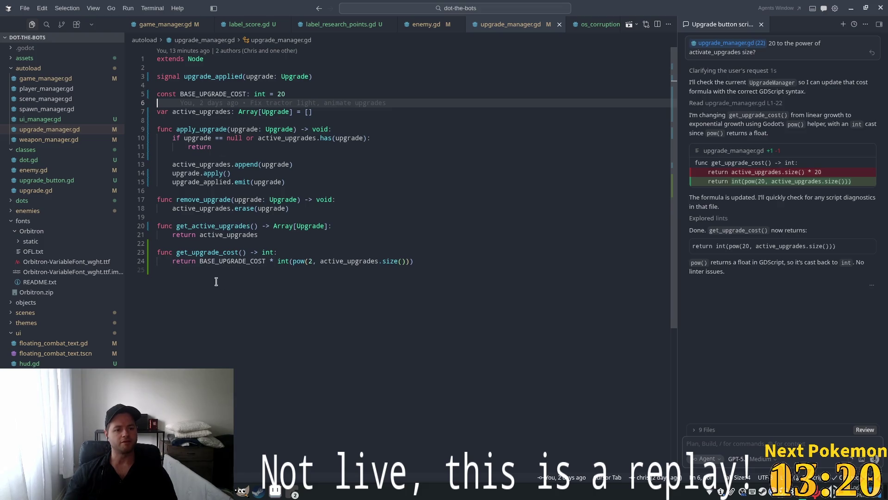
{"action": "double_click", "coordinate": [202, 252]}
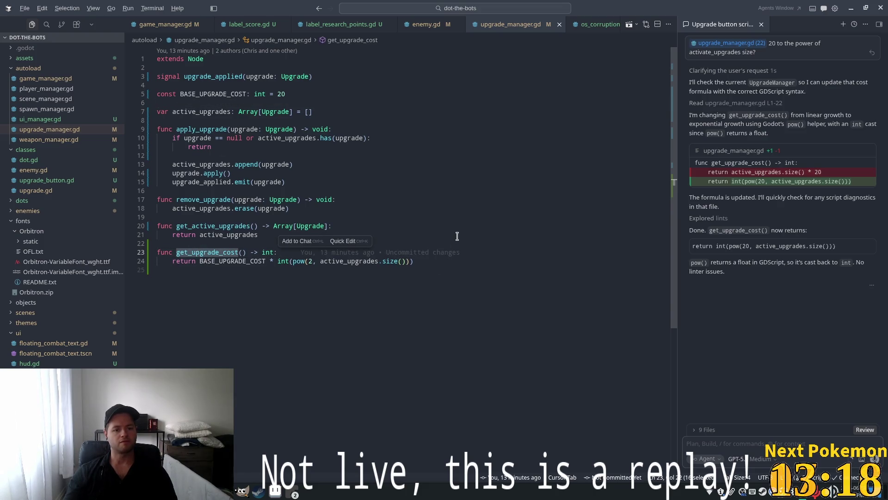
{"action": "key", "text": "alt+Tab"}
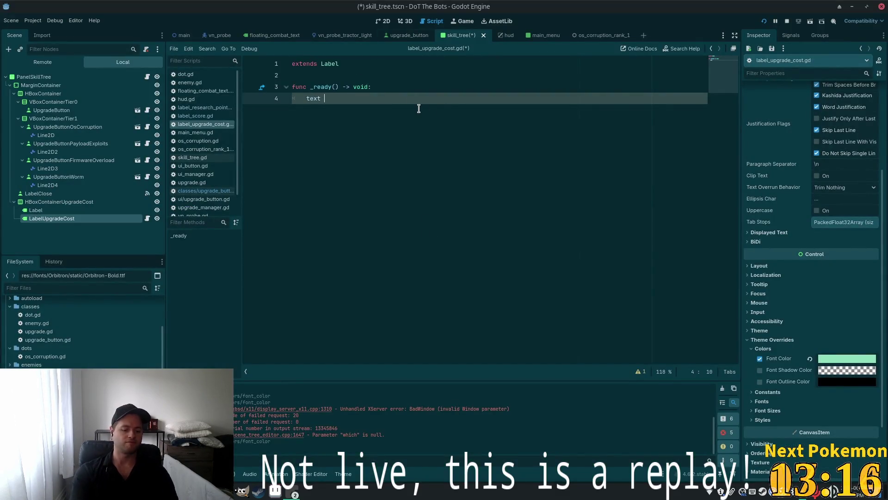
Complete line 4 as text = str(UpgradeManager.get_upgrade_cost()) and save
{"action": "key", "text": "ctrl+space"}
{"action": "type", "text": "Upgr"}
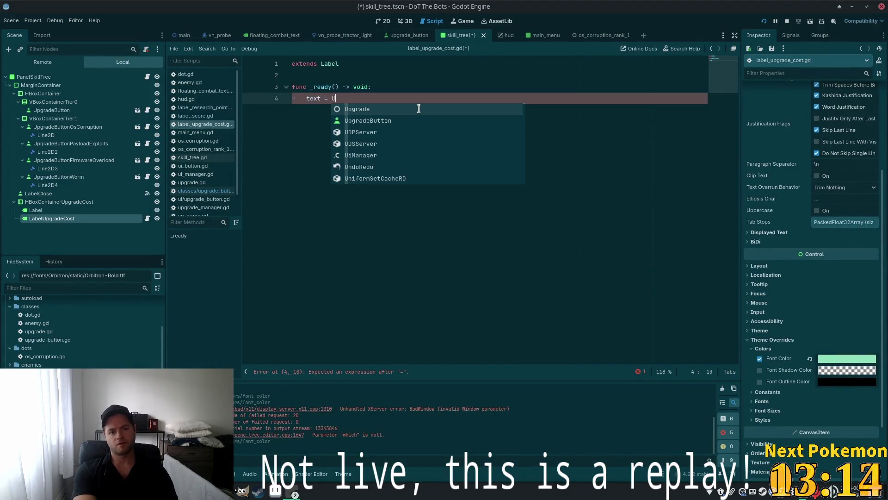
{"action": "key", "text": "Down"}
{"action": "key", "text": "Down"}
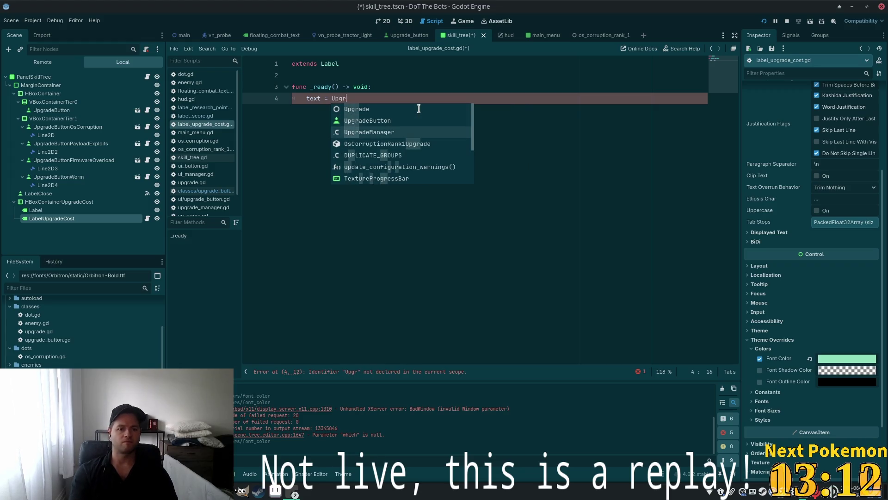
{"action": "key", "text": "Return"}
{"action": "type", "text": ".get_upgrade_cost"}
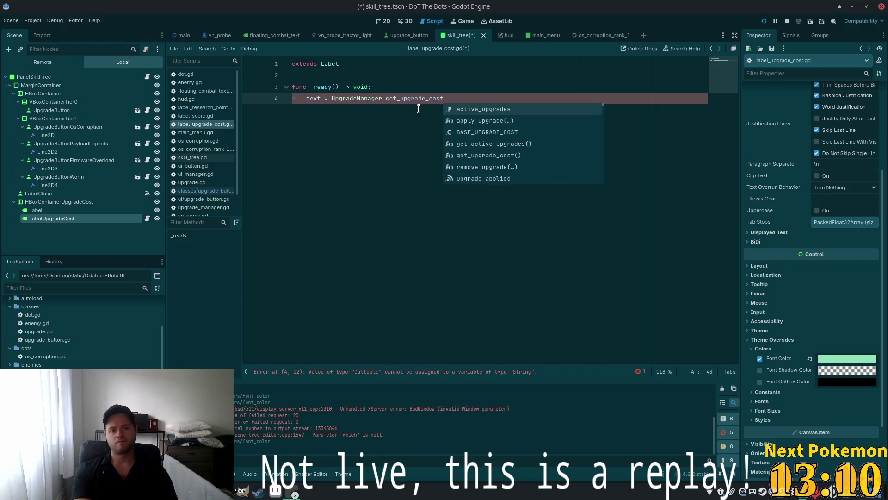
{"action": "type", "text": "()"}
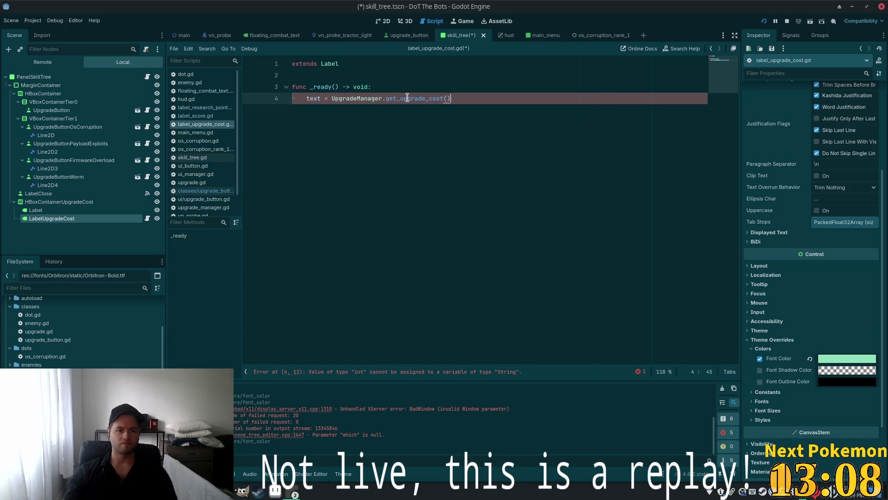
{"action": "left_click", "coordinate": [328, 87]}
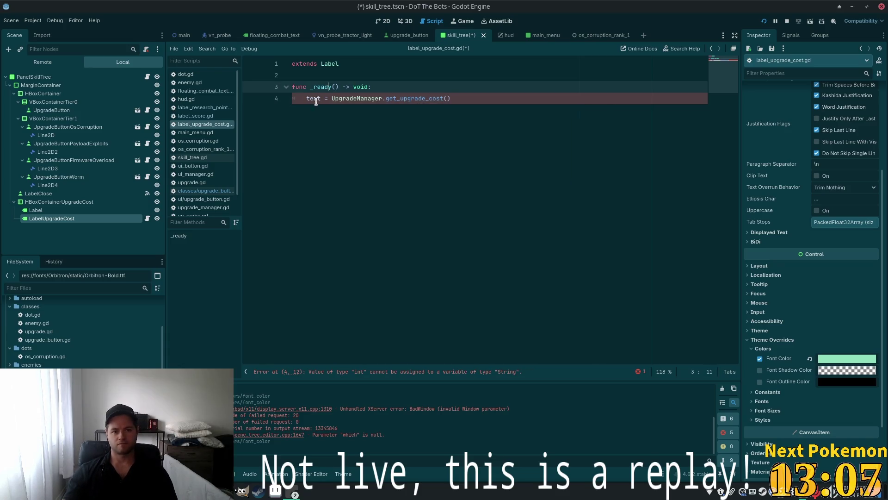
{"action": "left_click", "coordinate": [340, 99]}
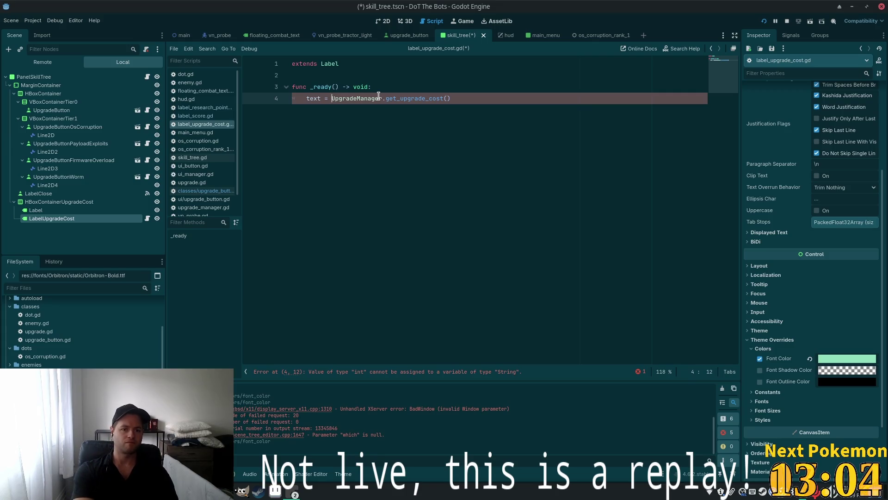
{"action": "type", "text": "str"}
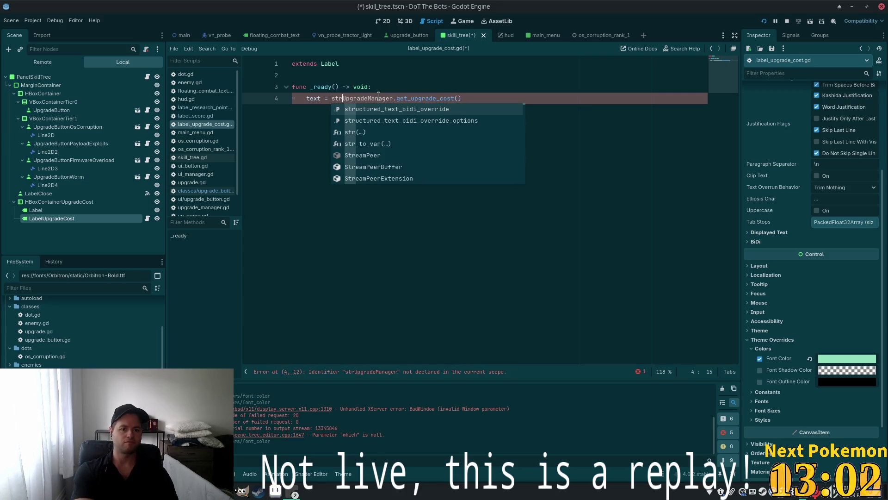
{"action": "type", "text": "("}
{"action": "key", "text": "End"}
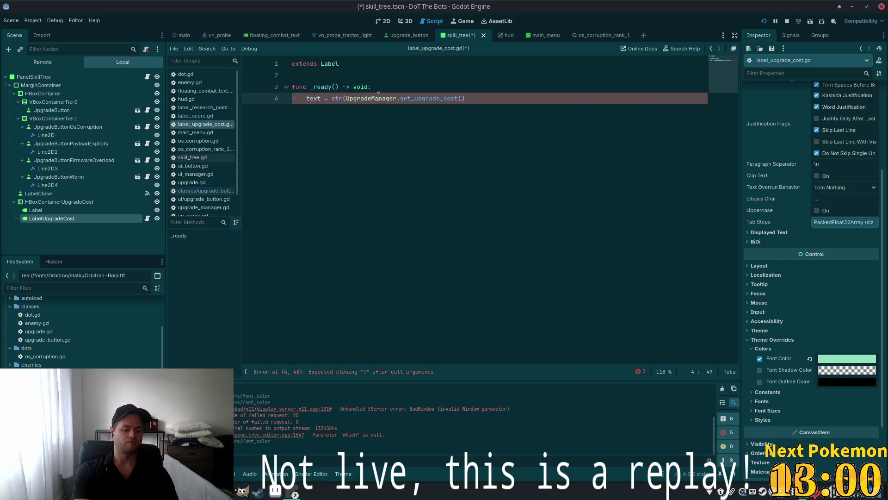
{"action": "type", "text": ")"}
{"action": "key", "text": "ctrl+s"}
{"action": "key", "text": "Up"}
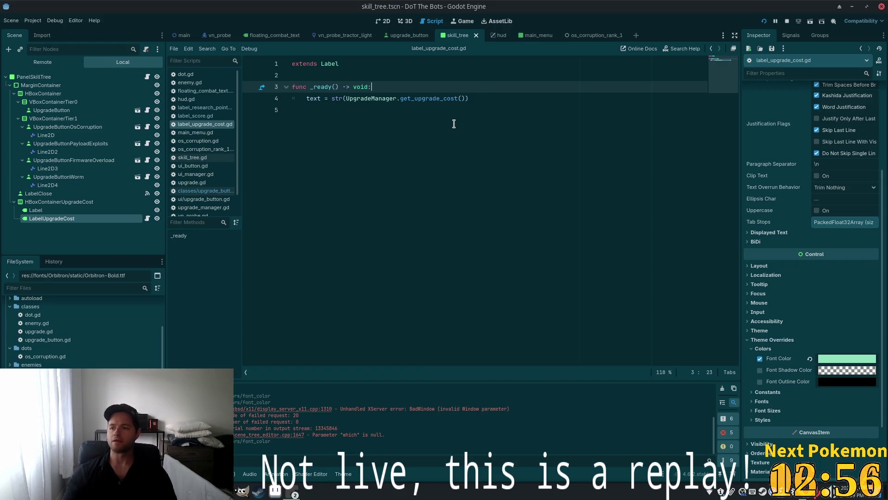
Begin a func _on handler below _ready, save, and view upgrade_manager.gd in Cursor
{"action": "key", "text": "Down"}
{"action": "key", "text": "Down"}
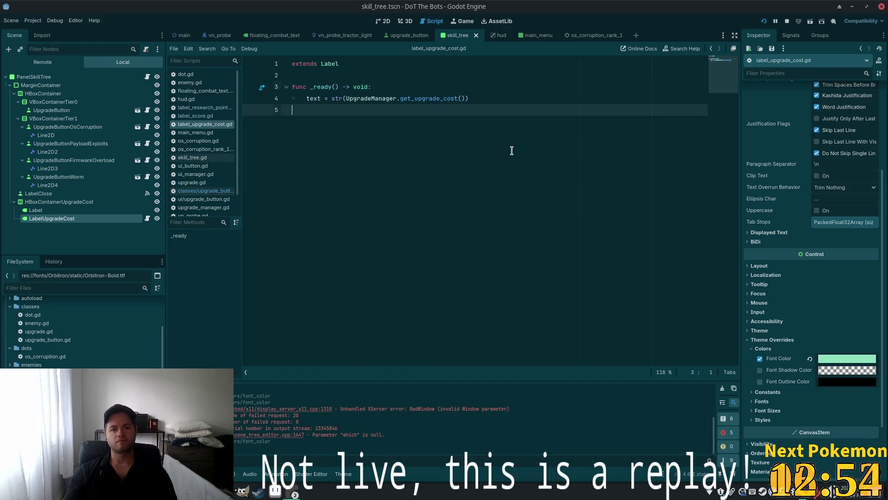
{"action": "key", "text": "Up"}
{"action": "key", "text": "Up"}
{"action": "key", "text": "Up"}
{"action": "key", "text": "Down"}
{"action": "key", "text": "Down"}
{"action": "key", "text": "Down"}
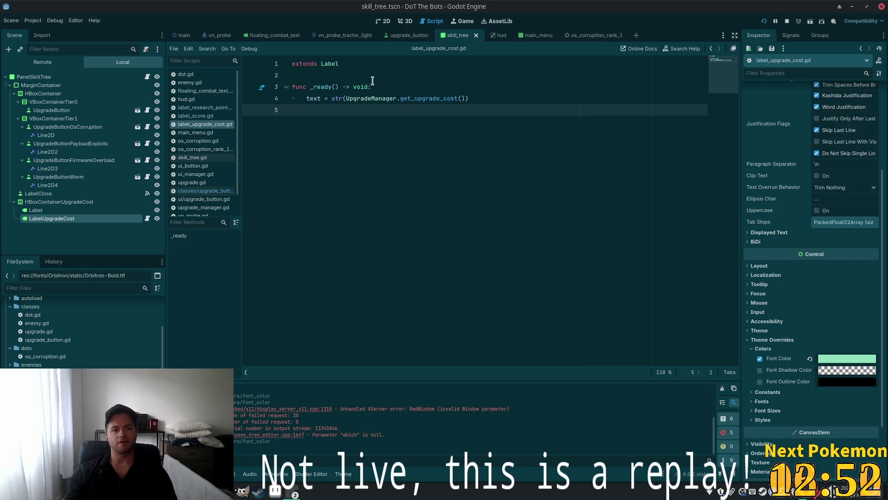
{"action": "key", "text": "Return"}
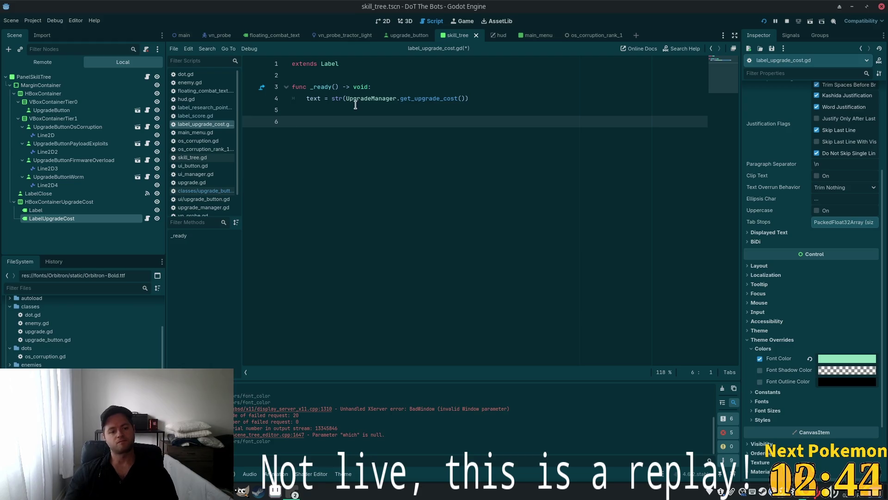
{"action": "type", "text": "func _on"}
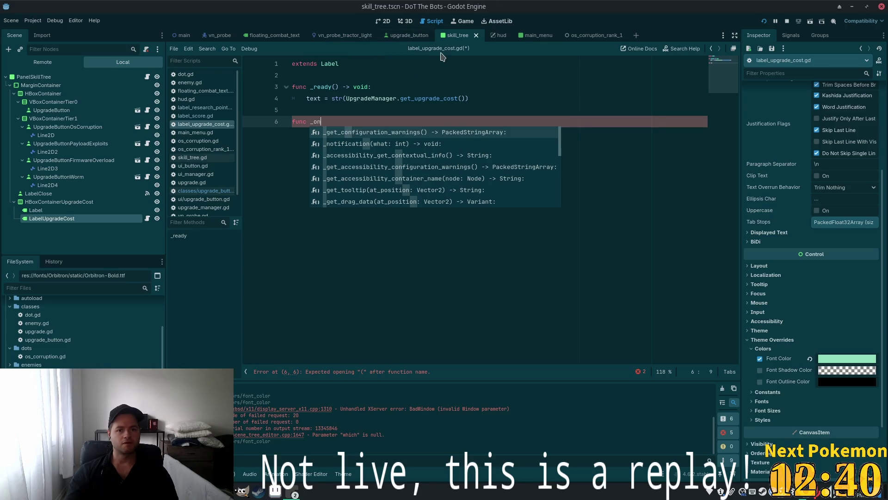
{"action": "left_click", "coordinate": [434, 65]}
{"action": "key", "text": "ctrl+s"}
{"action": "left_click", "coordinate": [341, 112]}
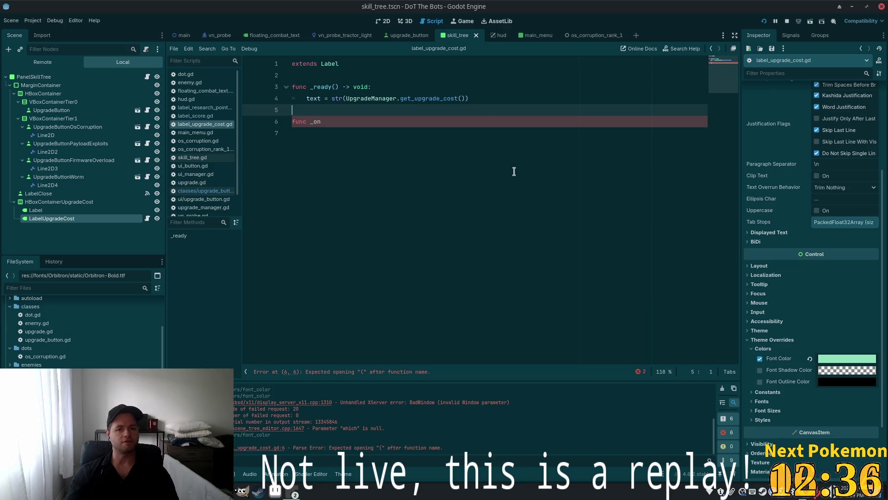
{"action": "key", "text": "alt+Tab"}
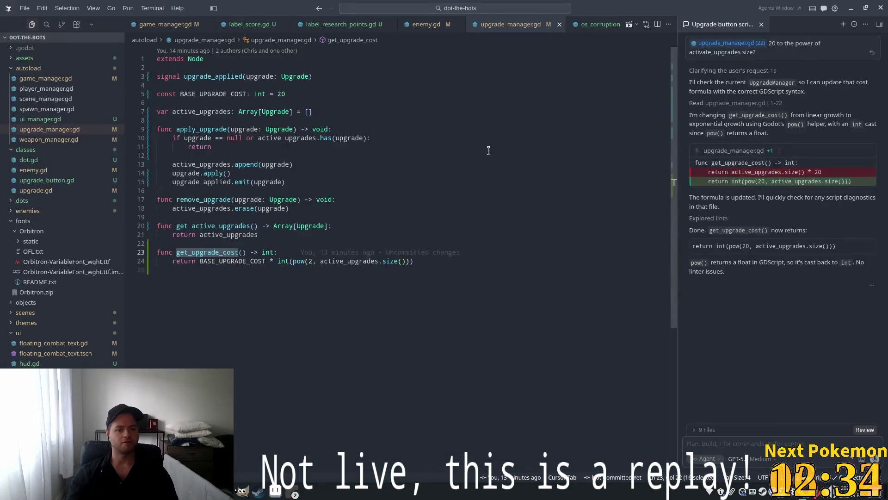
Look up the apply_upgrade function and the upgrade_applied signal name in upgrade_manager.gd
{"action": "left_click", "coordinate": [371, 130]}
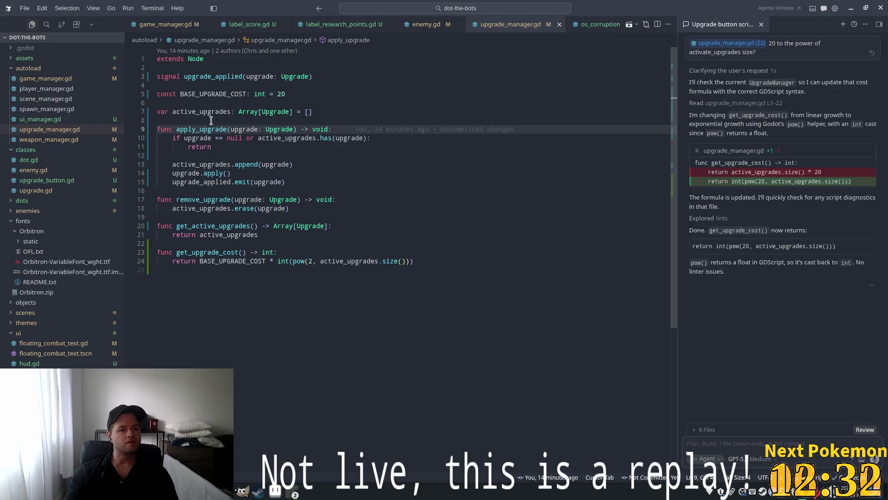
{"action": "double_click", "coordinate": [199, 129]}
{"action": "double_click", "coordinate": [192, 182]}
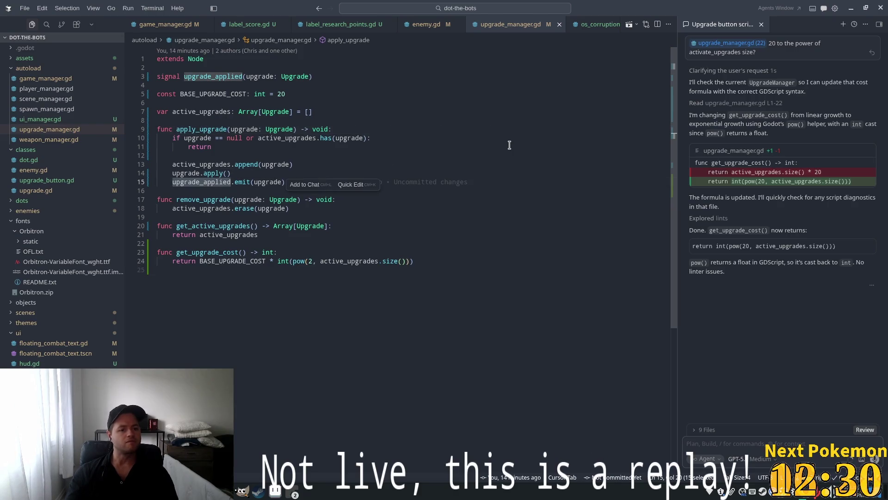
Open label_upgrade_cost.gd in Cursor with the Ctrl+P quick file search
{"action": "key", "text": "ctrl+p"}
{"action": "type", "text": "label_"}
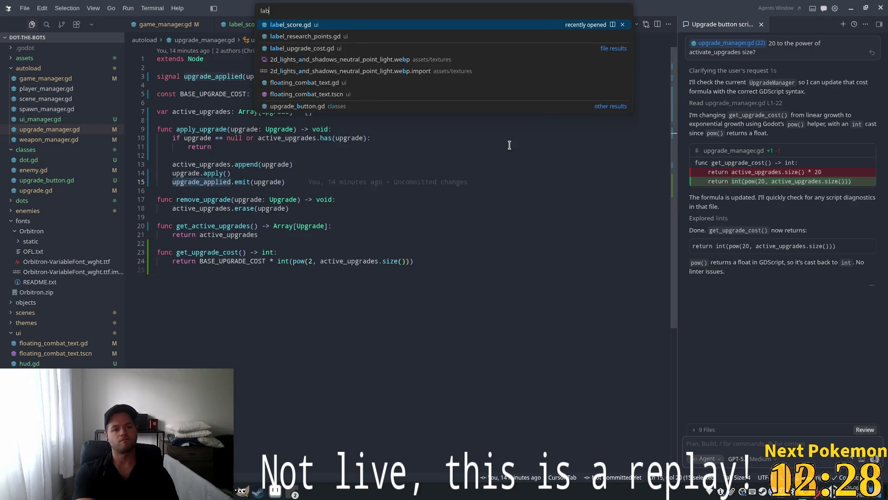
{"action": "type", "text": "upgr"}
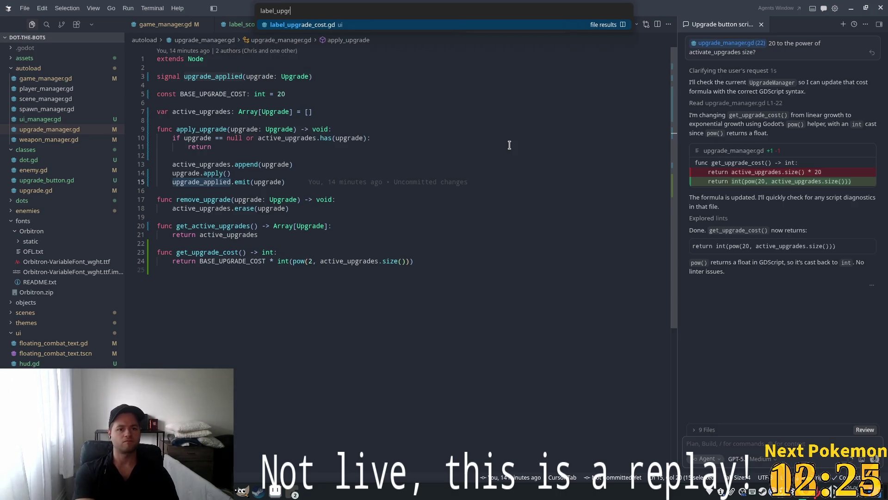
{"action": "key", "text": "Return"}
{"action": "left_click", "coordinate": [224, 85]}
Write a parameterless _on_upgrade_applied() -> void setting text to str(UpgradeManager.get_upgrade_cost())
{"action": "left_click", "coordinate": [214, 91]}
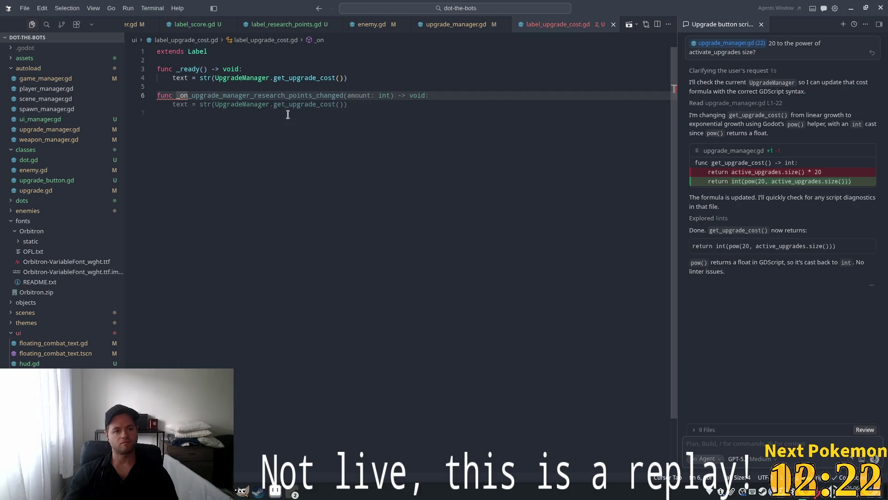
{"action": "mouse_move", "coordinate": [365, 98]}
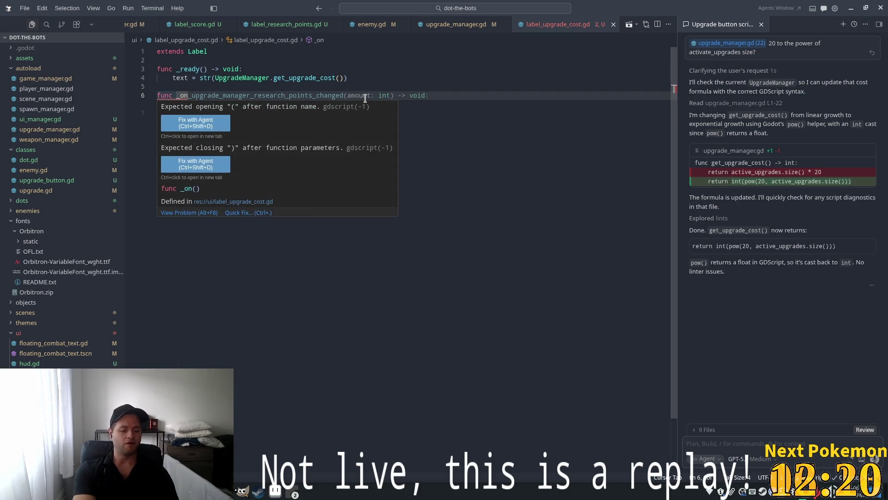
{"action": "type", "text": "_"}
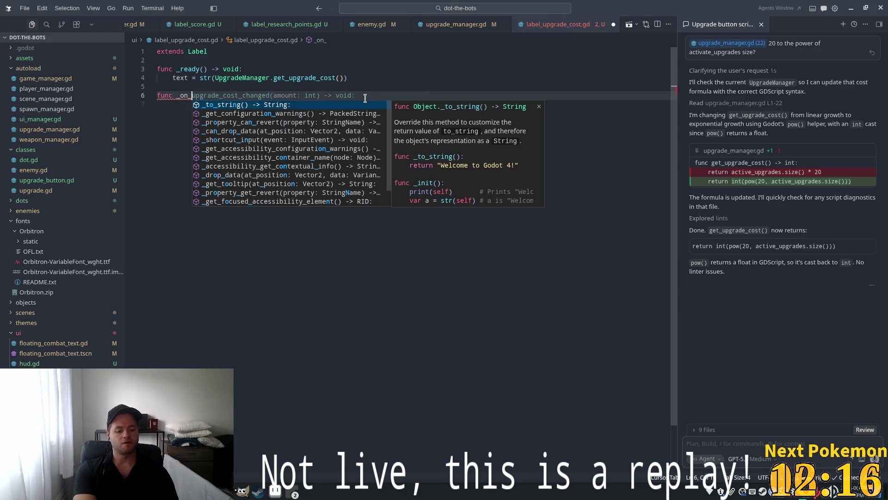
{"action": "type", "text": "up"}
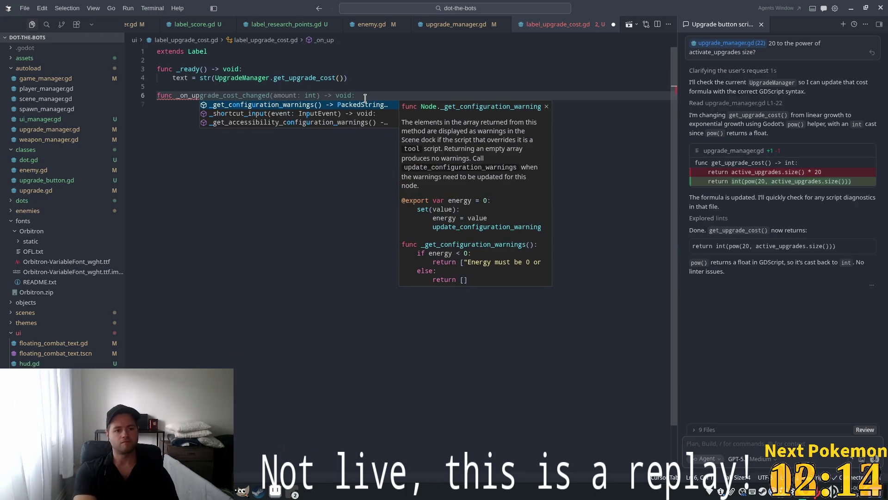
{"action": "left_click", "coordinate": [454, 24]}
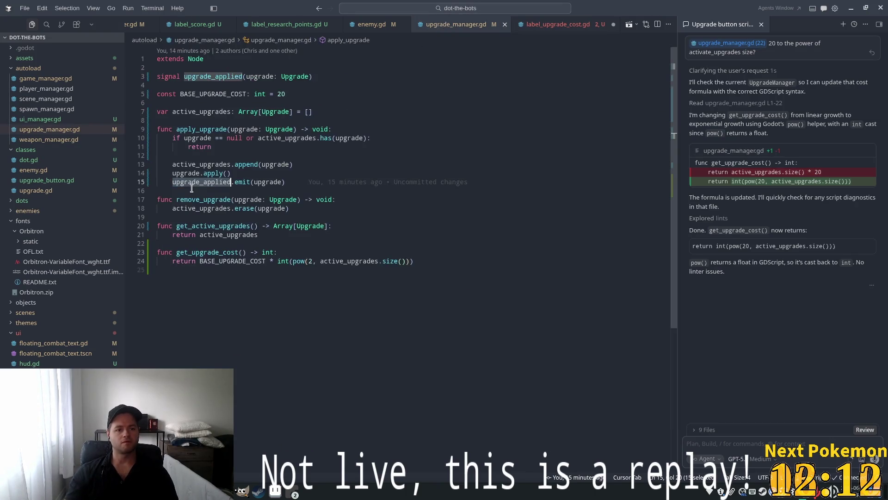
{"action": "left_click", "coordinate": [565, 24]}
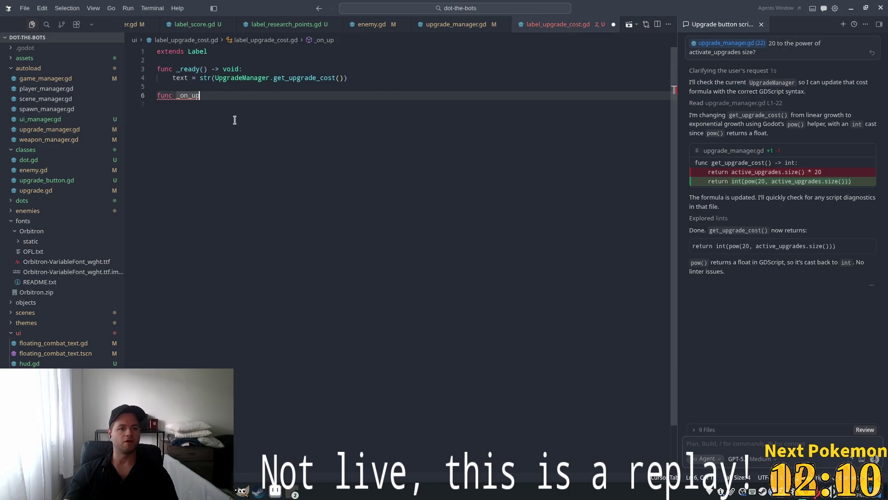
{"action": "type", "text": "grade_appl"}
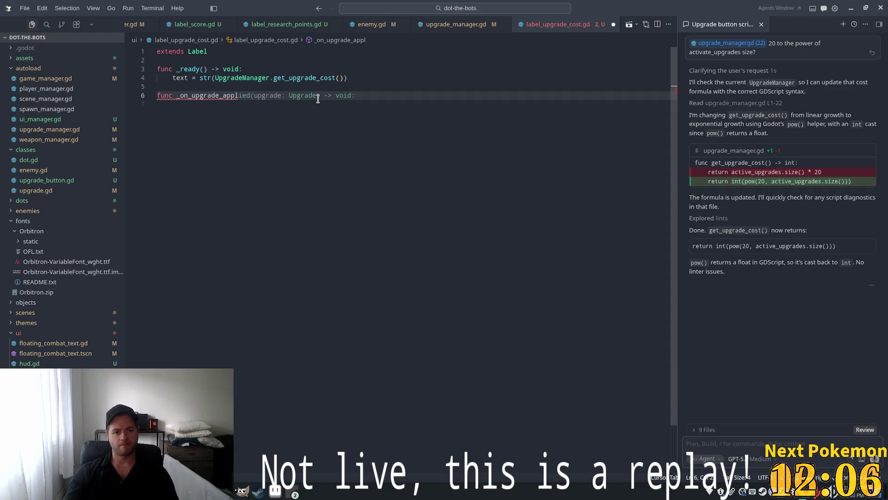
{"action": "key", "text": "Tab"}
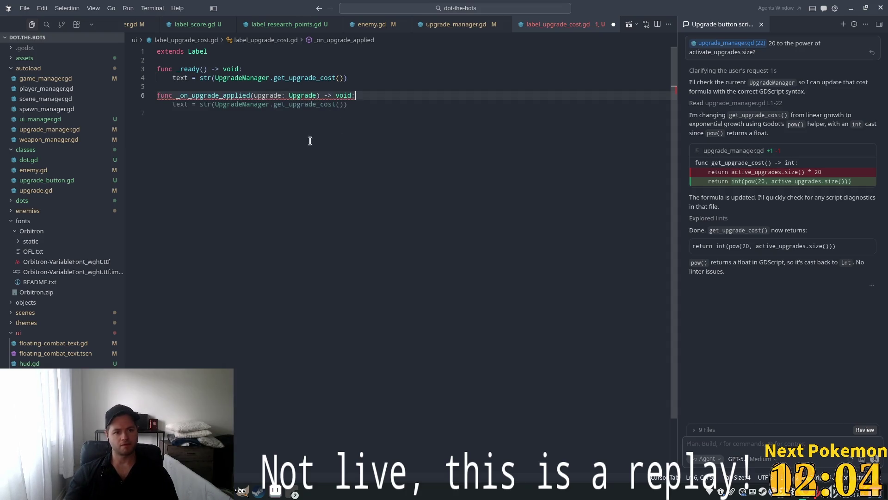
{"action": "key", "text": "Tab"}
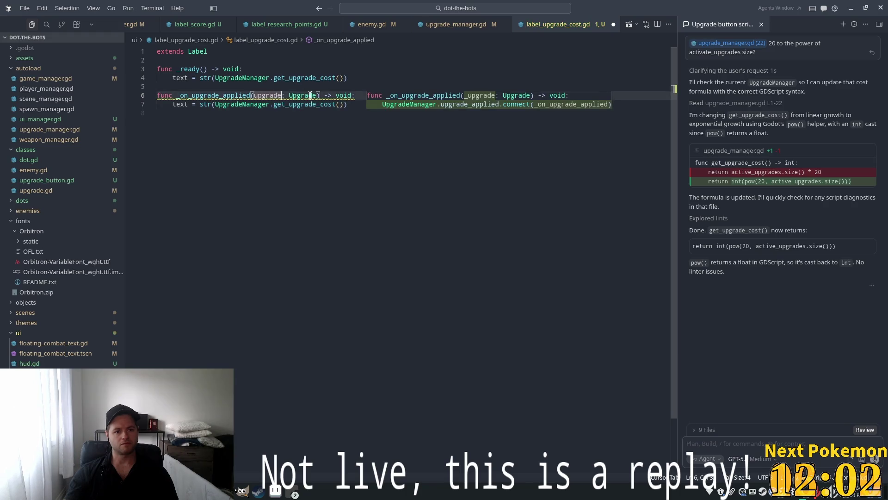
{"action": "left_click_drag", "start_coordinate": [318, 95], "coordinate": [254, 95]}
{"action": "key", "text": "BackSpace"}
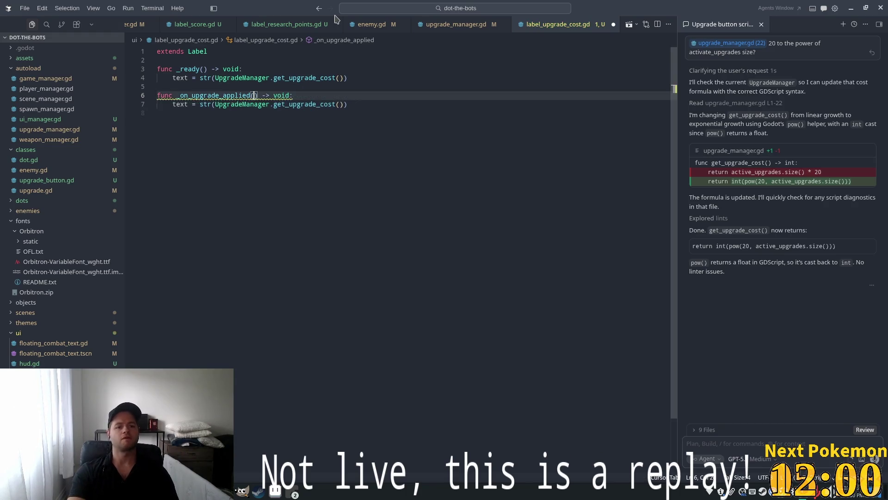
{"action": "left_click_drag", "start_coordinate": [157, 86], "coordinate": [293, 95]}
Save label_upgrade_cost.gd and launch the game from Godot with F5
{"action": "key", "text": "ctrl+s"}
{"action": "left_click", "coordinate": [453, 166]}
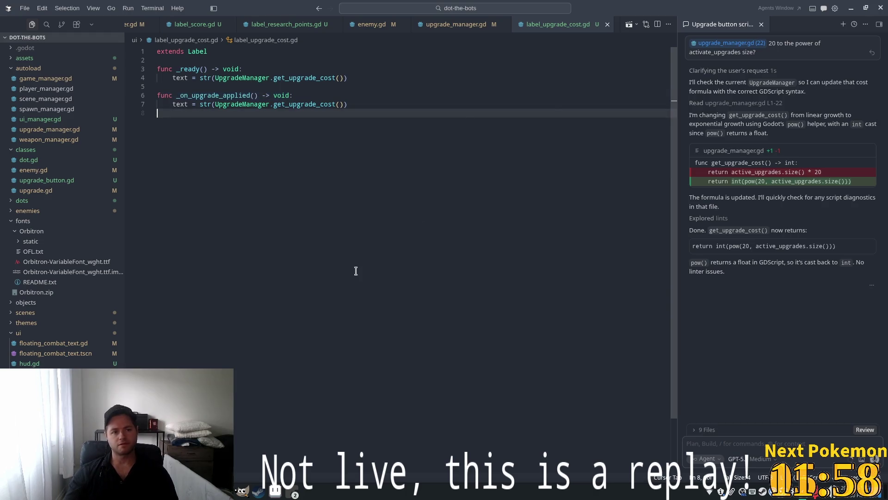
{"action": "left_click", "coordinate": [255, 85]}
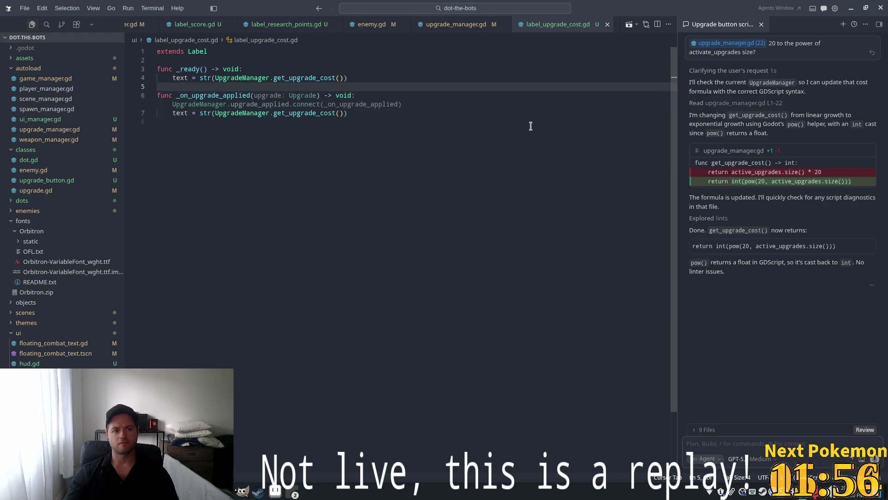
{"action": "key", "text": "alt+Tab"}
{"action": "key", "text": "F5"}
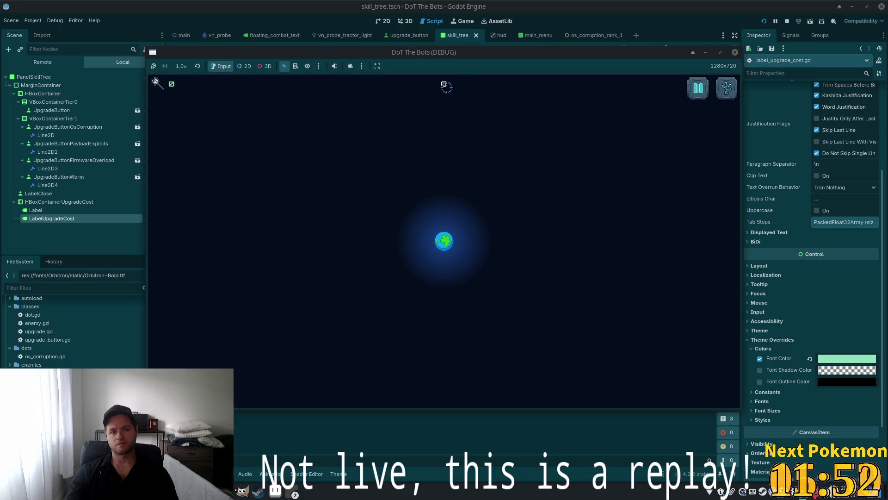
Check the skill tree reads 'Next Upgrade Cost: 20', stop the game, and reopen label_upgrade_cost.gd
{"action": "left_click", "coordinate": [726, 88]}
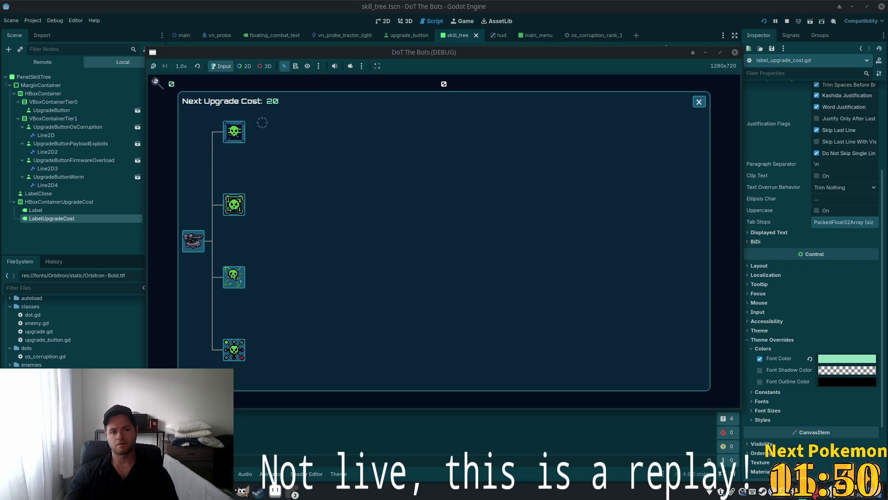
{"action": "left_click", "coordinate": [699, 101]}
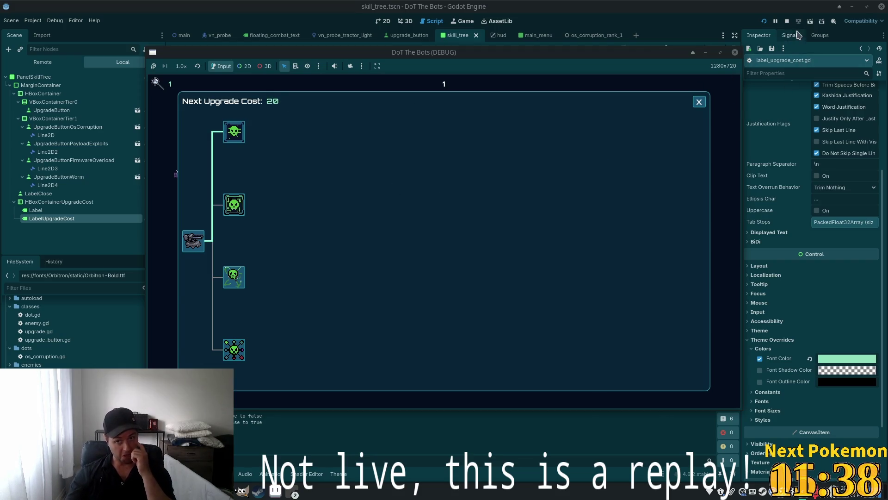
{"action": "left_click", "coordinate": [787, 21]}
{"action": "left_click", "coordinate": [398, 121]}
{"action": "left_click", "coordinate": [401, 86]}
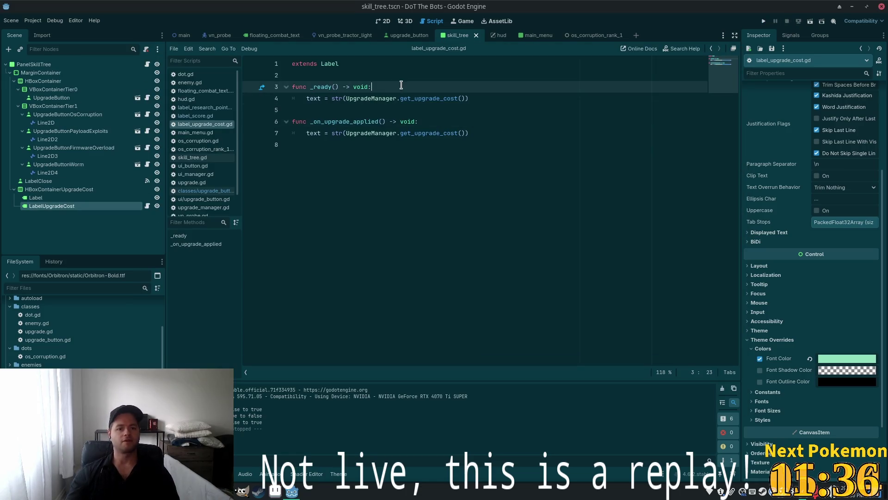
Add UpgradeManager.upgrade_applied.connect(_on_upgrade_applied) to _ready(), then run the game again
{"action": "key", "text": "Return"}
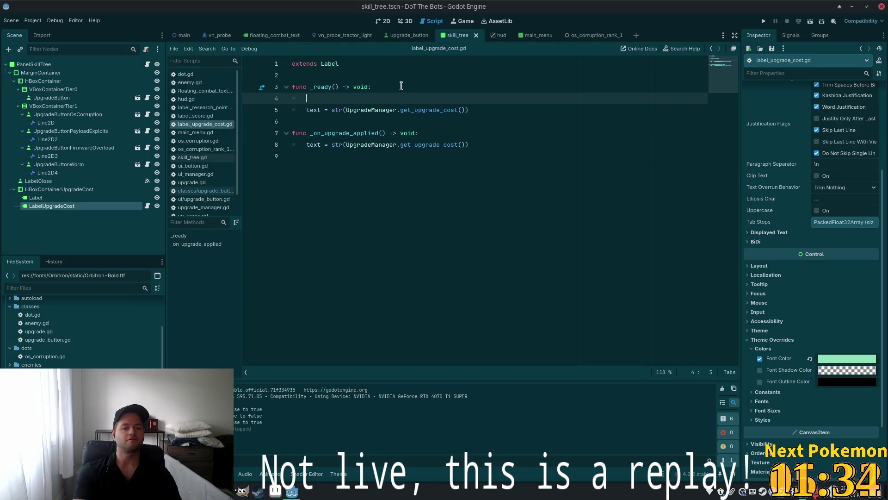
{"action": "key", "text": "ctrl+z"}
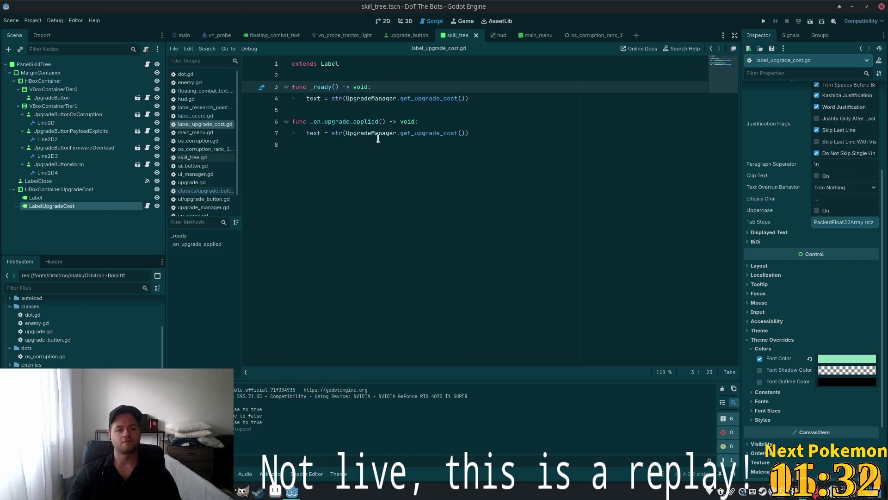
{"action": "key", "text": "alt+Tab"}
{"action": "key", "text": "Return"}
{"action": "key", "text": "Tab"}
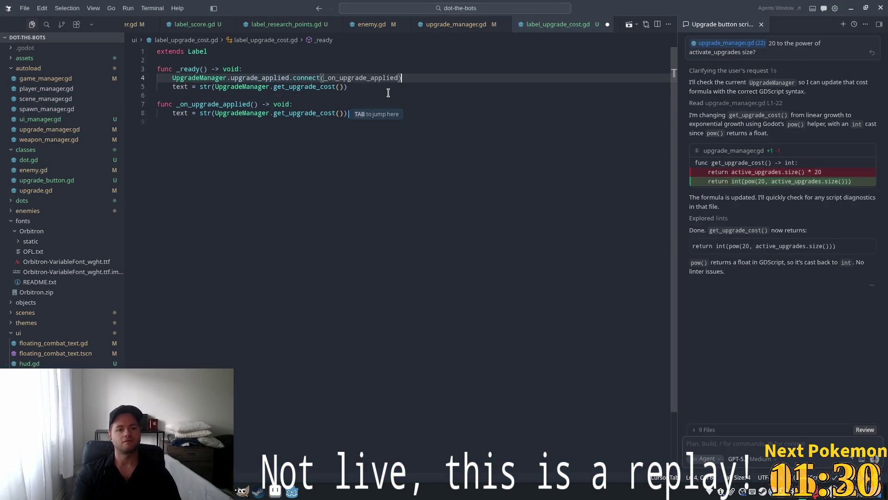
{"action": "left_click", "coordinate": [388, 91]}
{"action": "key", "text": "alt+Tab"}
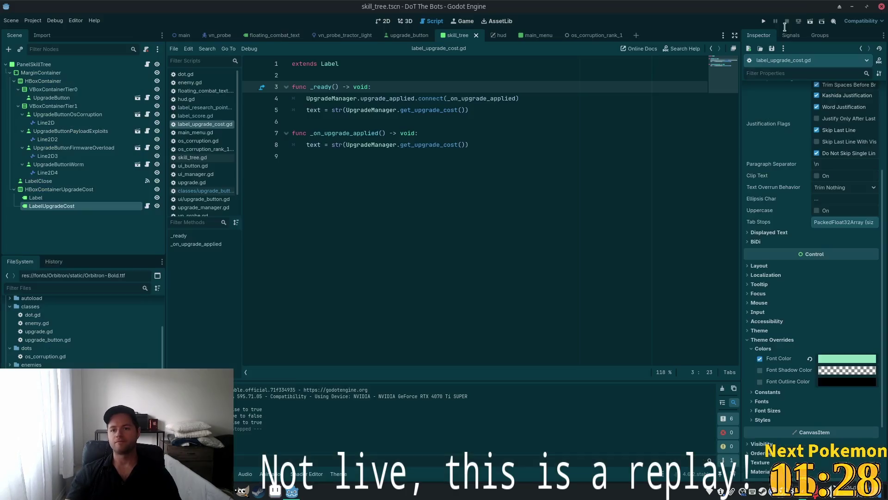
{"action": "left_click", "coordinate": [764, 21]}
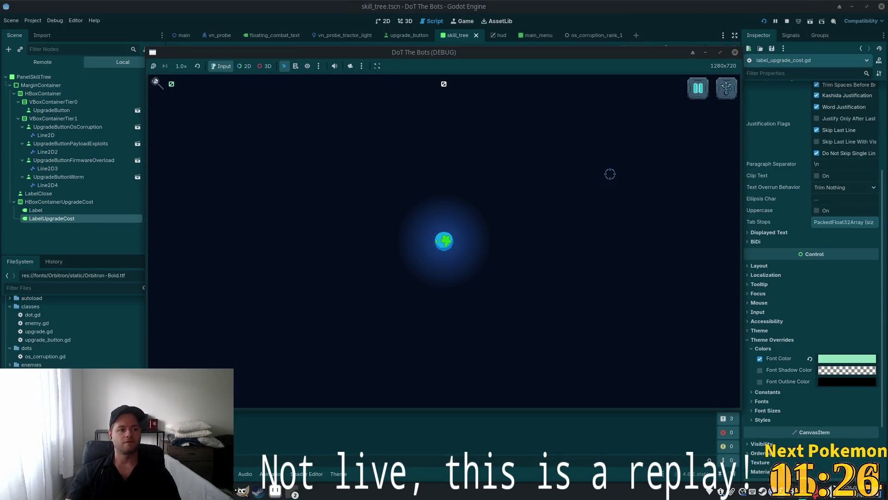
Buy a skill-tree upgrade and view the Debugger error: _on_upgrade_applied expected 0 arguments, got 1
{"action": "left_click", "coordinate": [726, 88]}
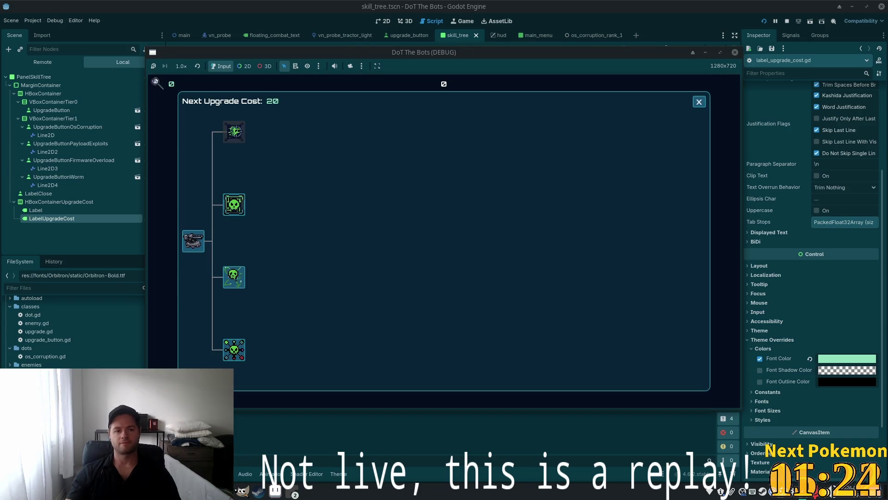
{"action": "left_click", "coordinate": [699, 101]}
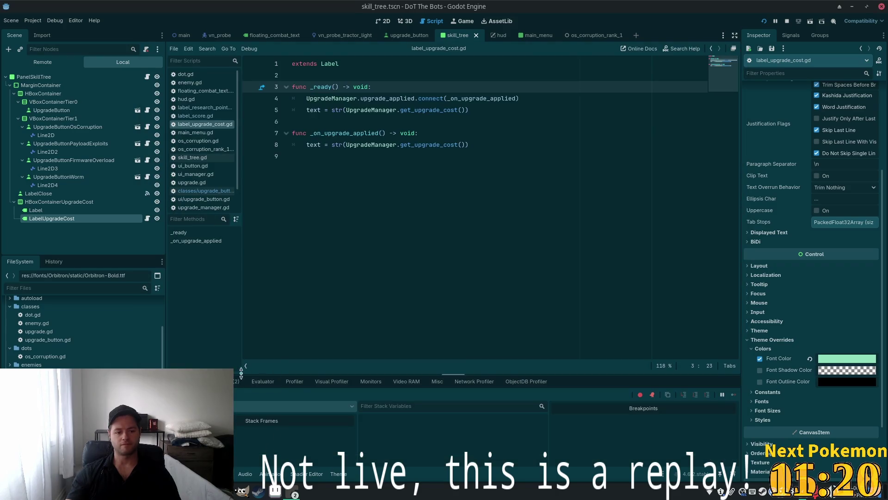
{"action": "left_click", "coordinate": [237, 381]}
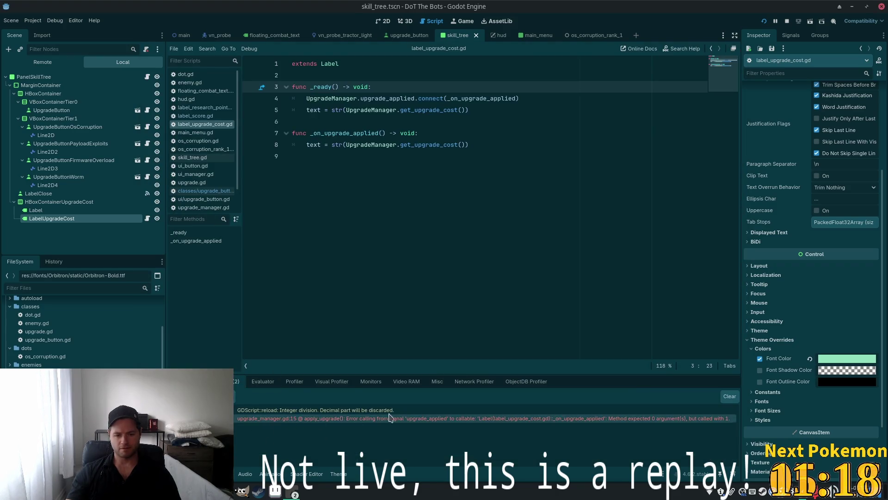
{"action": "mouse_move", "coordinate": [413, 422]}
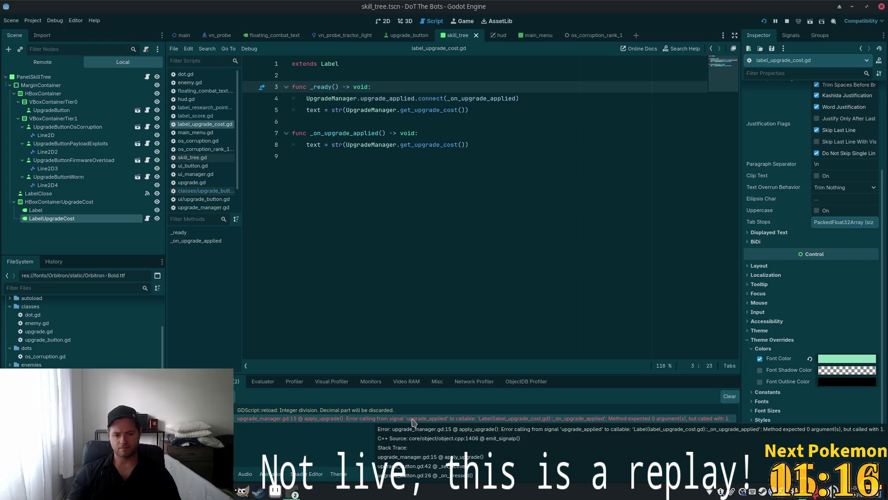